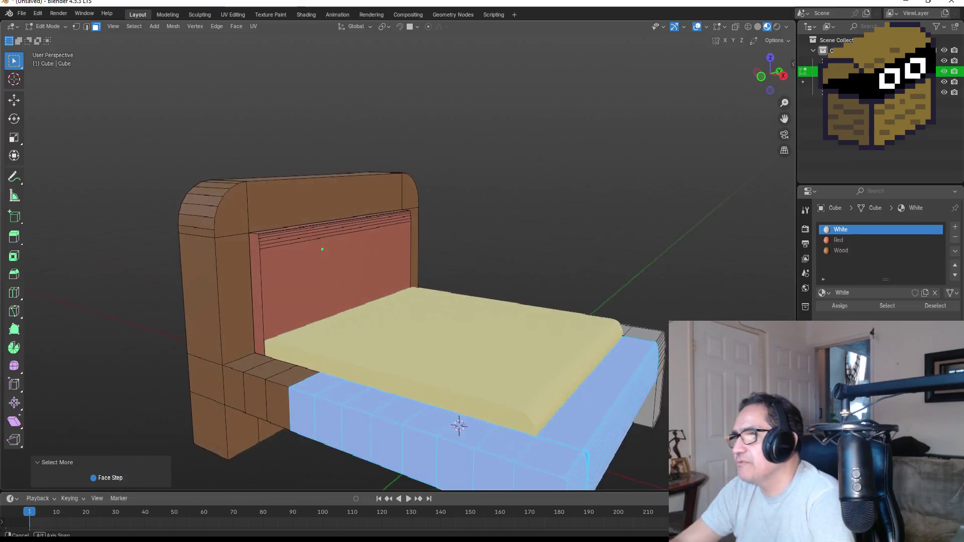
Assign the Wood material to the selected side rail faces.
left_click(841, 252)
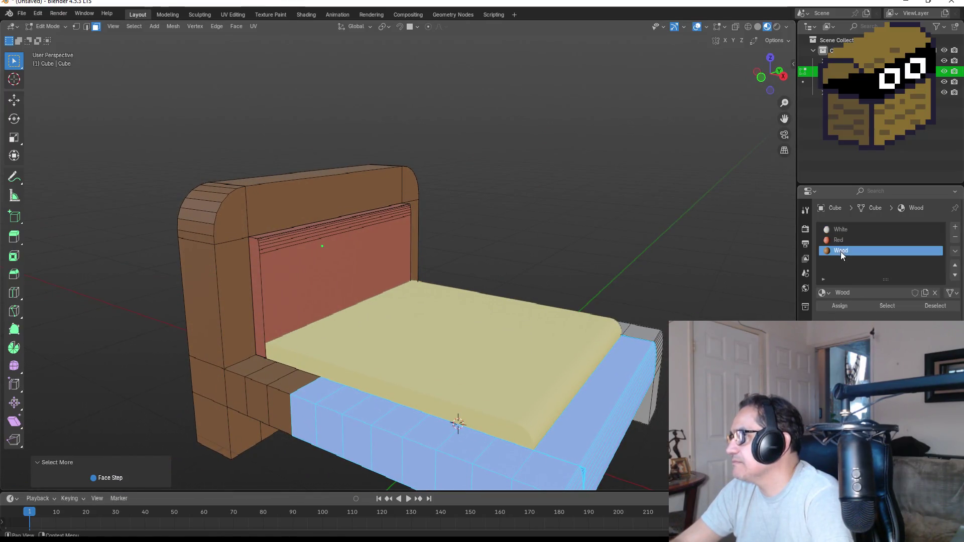
left_click(838, 305)
left_click_drag(723, 280, 550, 254)
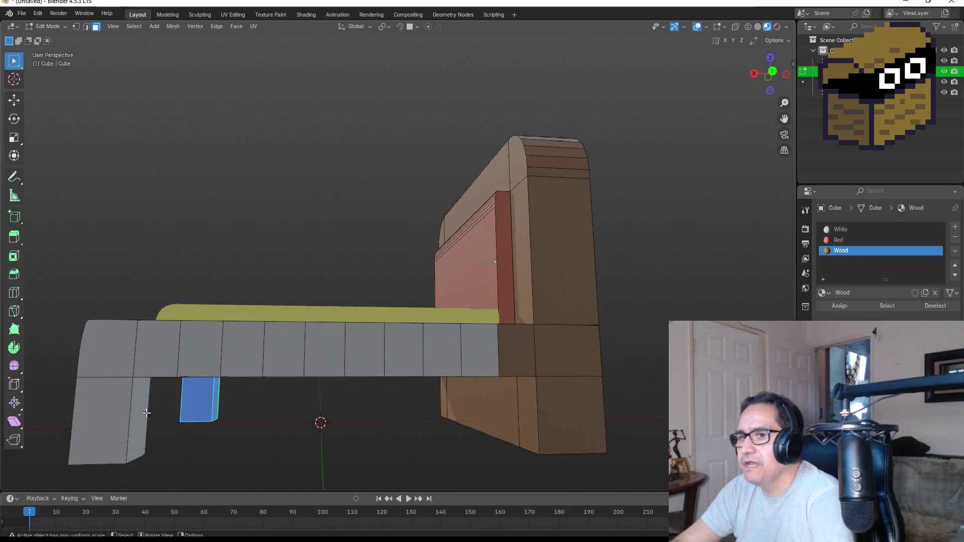
Select the front leg face, grow the selection along the rail, and assign Wood.
left_click(141, 414)
key("ctrl+KP_Add")
key("ctrl+KP_Add")
key("ctrl+KP_Add")
key("ctrl+KP_Add")
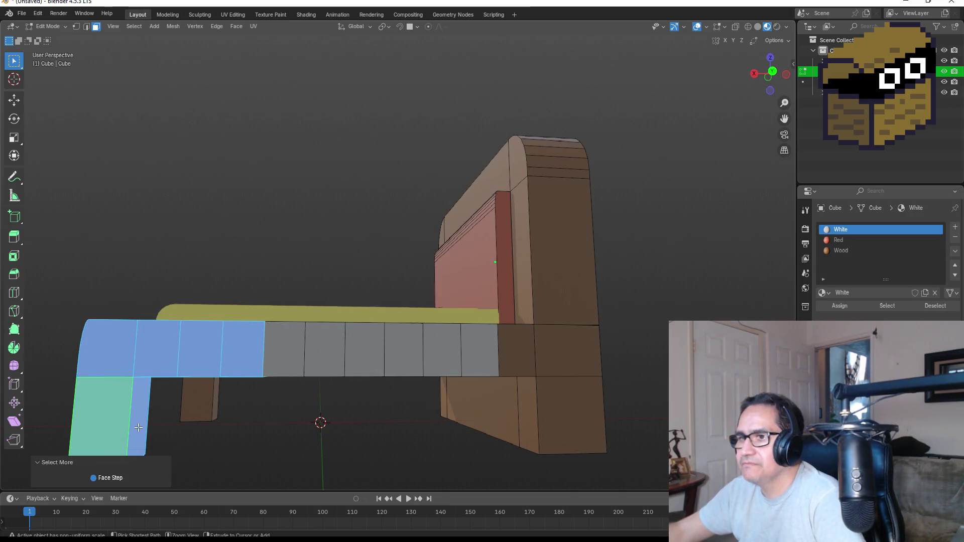
key("ctrl+KP_Add")
key("ctrl+KP_Add")
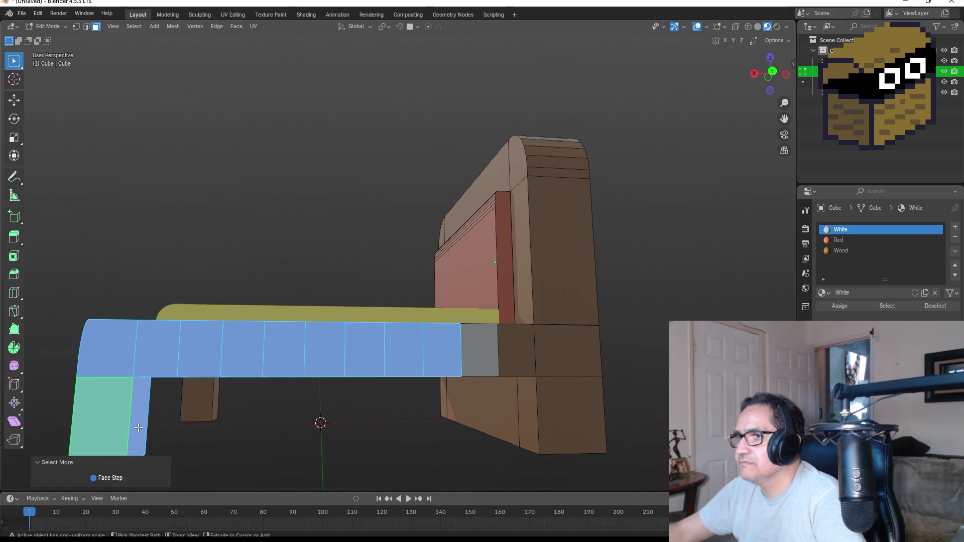
mouse_move(472, 295)
left_mouse_down()
mouse_move(500, 293)
mouse_move(592, 327)
left_mouse_up()
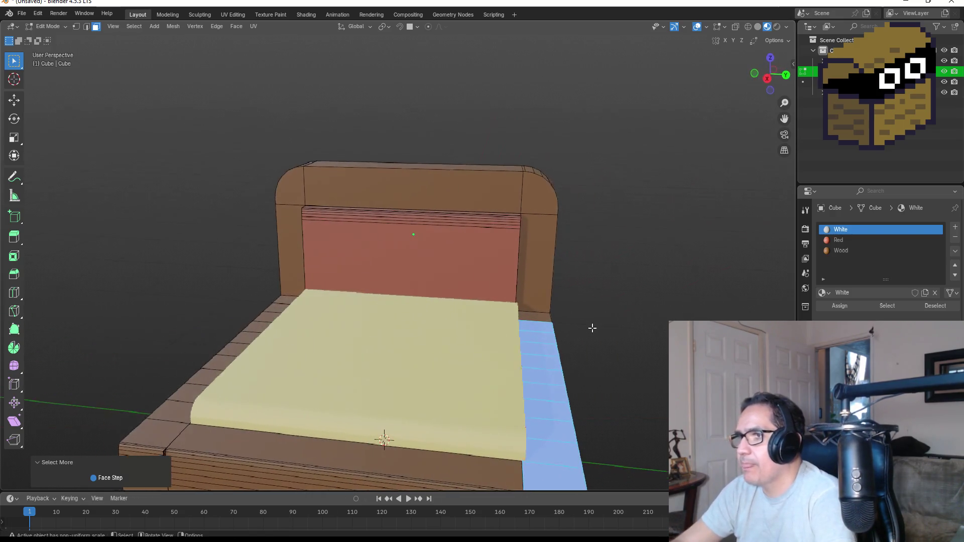
left_click(845, 253)
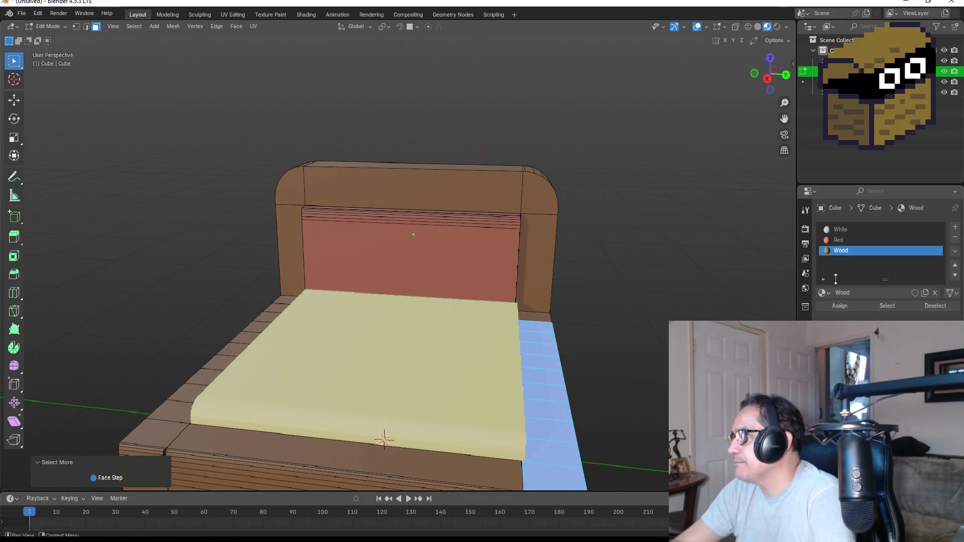
left_click(834, 306)
Return to Object Mode with nothing selected and view the bed from the side.
mouse_move(713, 301)
left_mouse_down()
mouse_move(656, 286)
mouse_move(684, 303)
mouse_move(731, 301)
left_mouse_up()
key("Tab")
left_click(732, 301)
left_click_drag(716, 243, 599, 266)
scroll(598, 267, "down", 5)
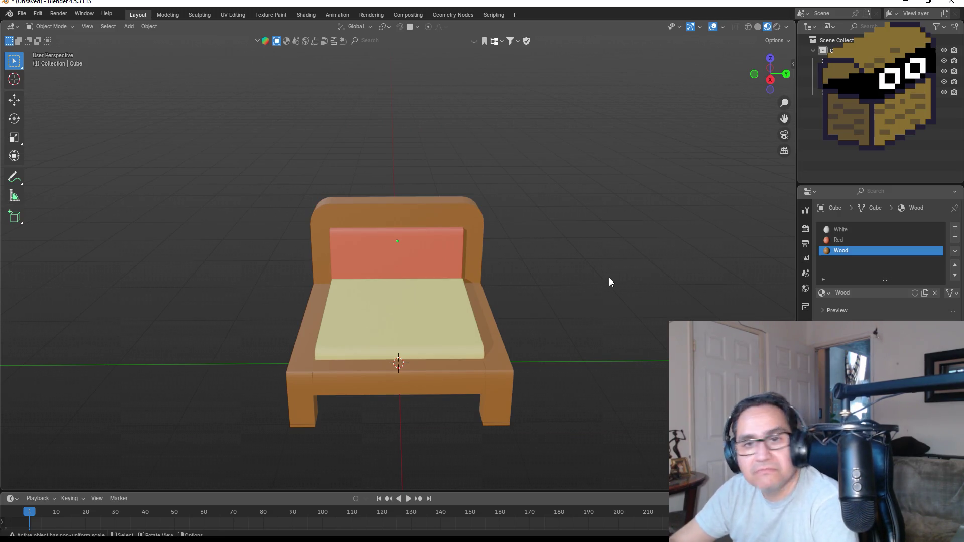
mouse_move(476, 327)
left_mouse_down()
mouse_move(589, 300)
mouse_move(588, 316)
mouse_move(485, 335)
mouse_move(309, 296)
mouse_move(269, 315)
mouse_move(589, 330)
mouse_move(562, 303)
mouse_move(404, 279)
mouse_move(365, 312)
mouse_move(313, 234)
left_mouse_up()
Apply Shade Auto Smooth at 30° to the bed frame.
left_click(319, 226)
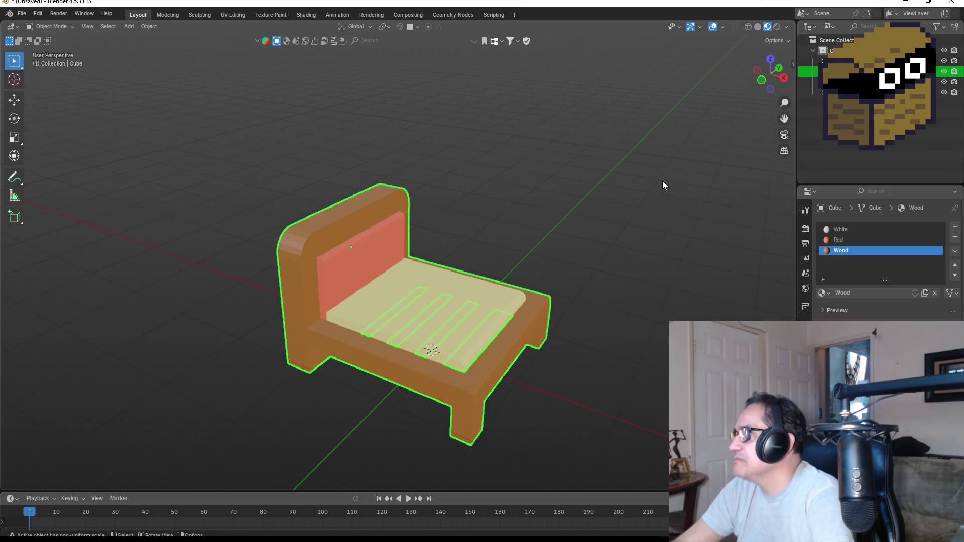
left_click_drag(663, 185, 632, 180)
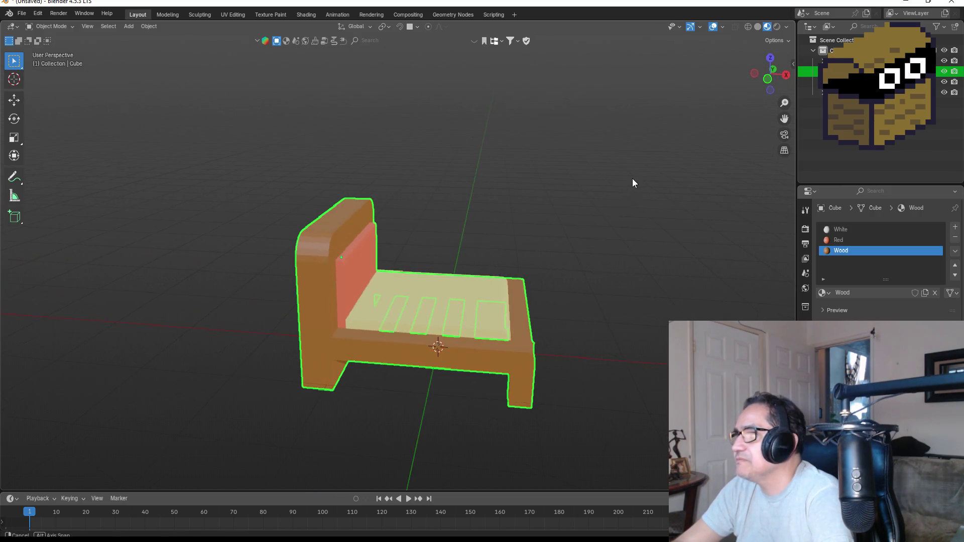
right_click(308, 227)
left_click(300, 233)
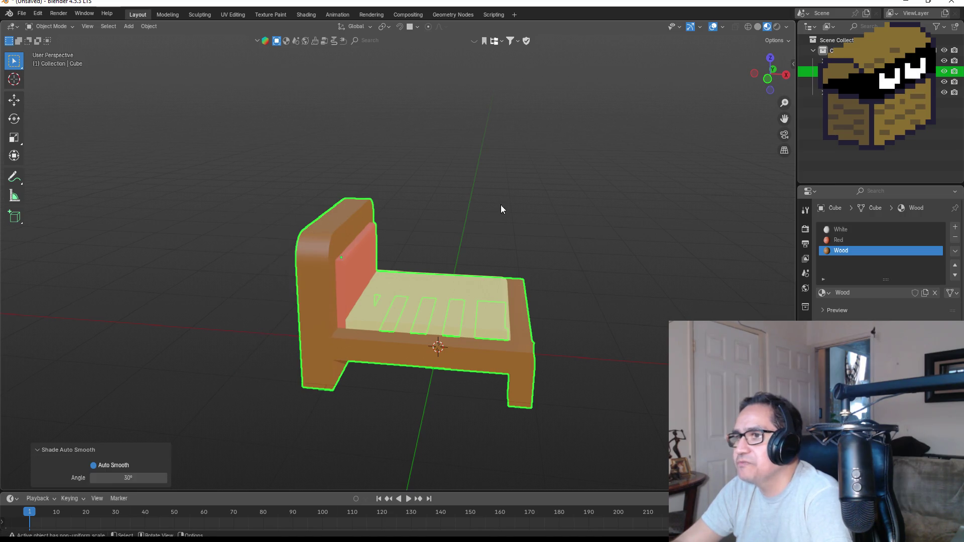
left_click_drag(501, 205, 436, 202)
Deselect the bed frame and select the mattress instead.
left_click(564, 227)
mouse_move(565, 227)
left_mouse_down()
mouse_move(462, 224)
mouse_move(626, 226)
left_mouse_up()
left_click(491, 292)
mouse_move(619, 265)
left_mouse_down()
mouse_move(534, 298)
mouse_move(417, 312)
left_mouse_up()
Apply Shade Smooth to the mattress.
right_click(417, 311)
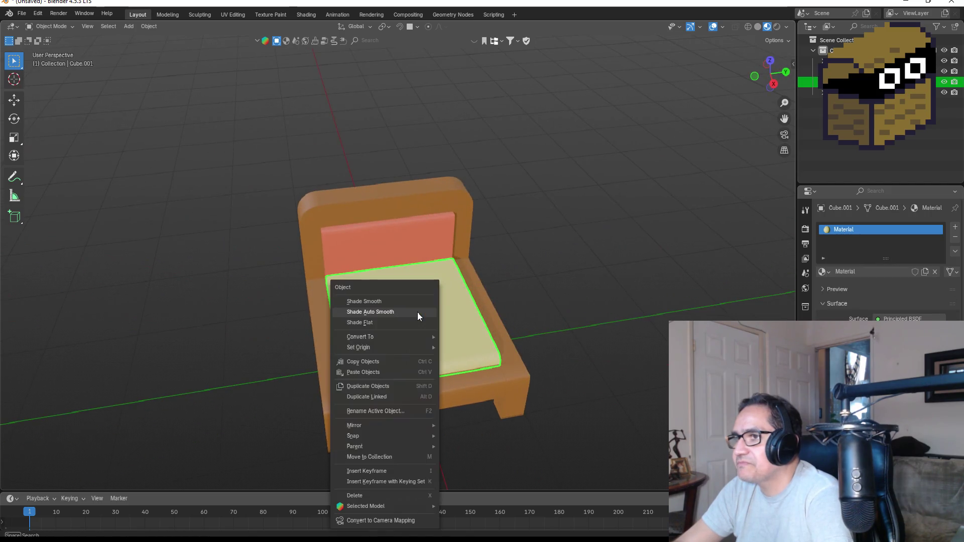
left_click(381, 306)
left_click_drag(535, 302, 607, 258)
left_click(607, 258)
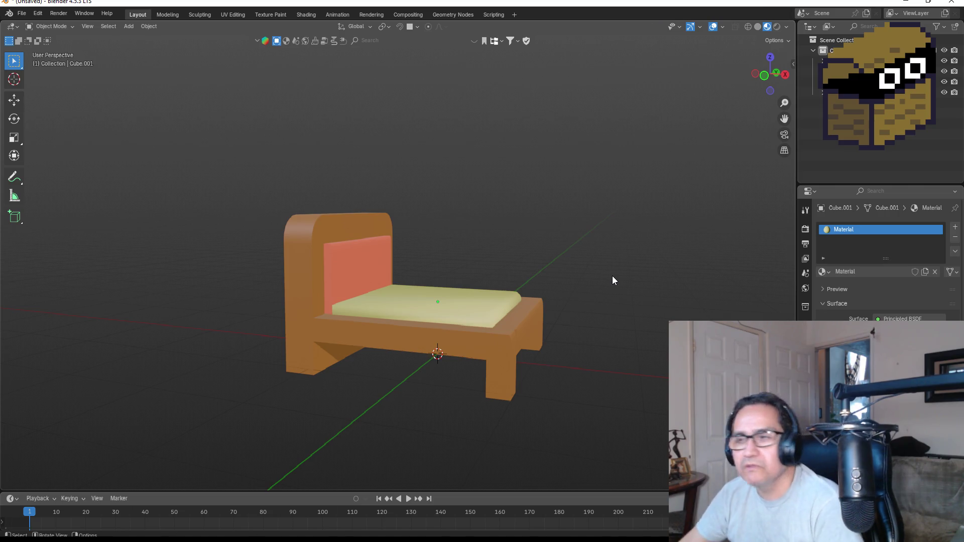
Reselect the mattress and hide it to expose the slats.
mouse_move(613, 275)
left_mouse_down()
mouse_move(507, 254)
mouse_move(595, 255)
left_mouse_up()
mouse_move(509, 267)
left_mouse_down()
mouse_move(444, 266)
mouse_move(428, 296)
left_mouse_up()
left_click(428, 297)
left_click_drag(572, 285, 607, 279)
left_click(468, 305)
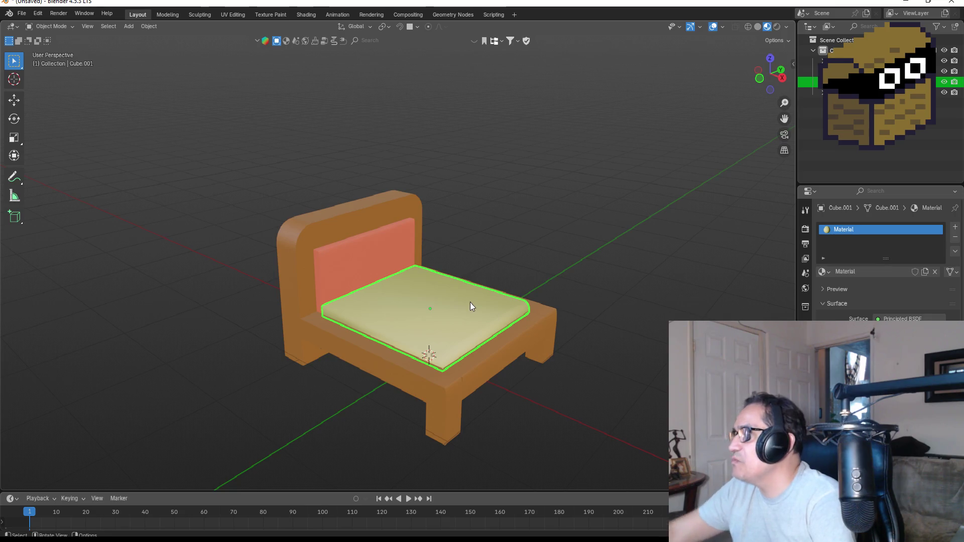
left_click(944, 82)
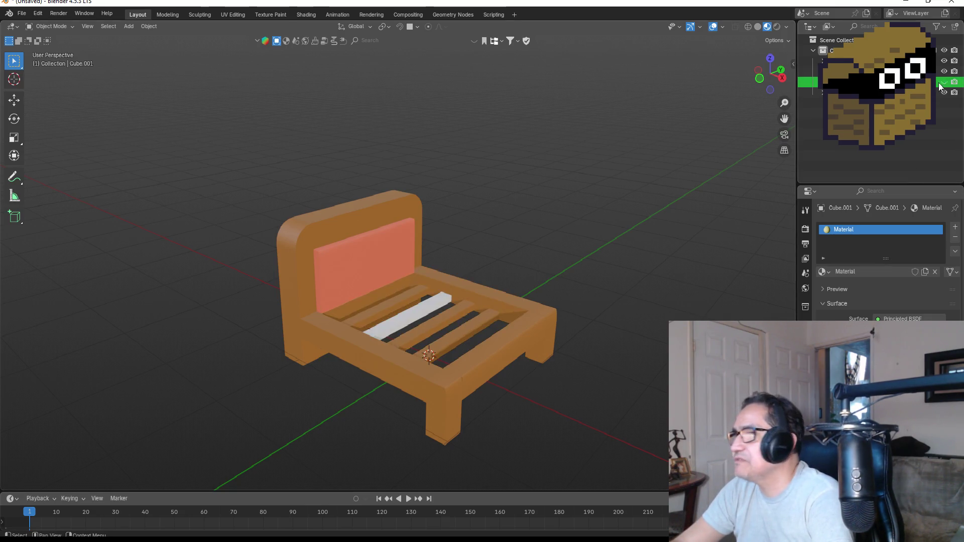
Enter Edit Mode on the bed frame and select the white slat's faces.
mouse_move(508, 260)
left_mouse_down()
mouse_move(508, 293)
mouse_move(407, 313)
left_mouse_up()
left_click(407, 313)
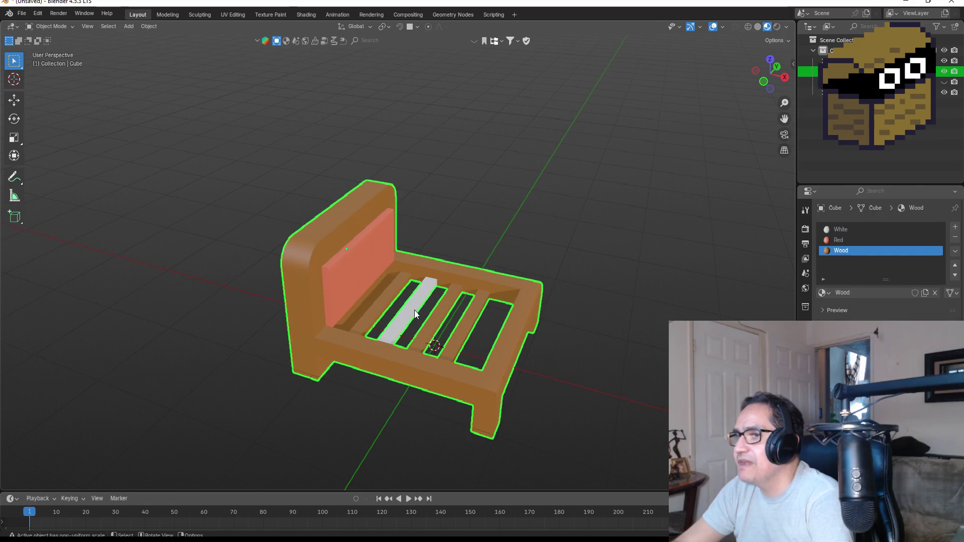
key("Tab")
scroll(432, 321, "up", 3)
left_click(437, 326)
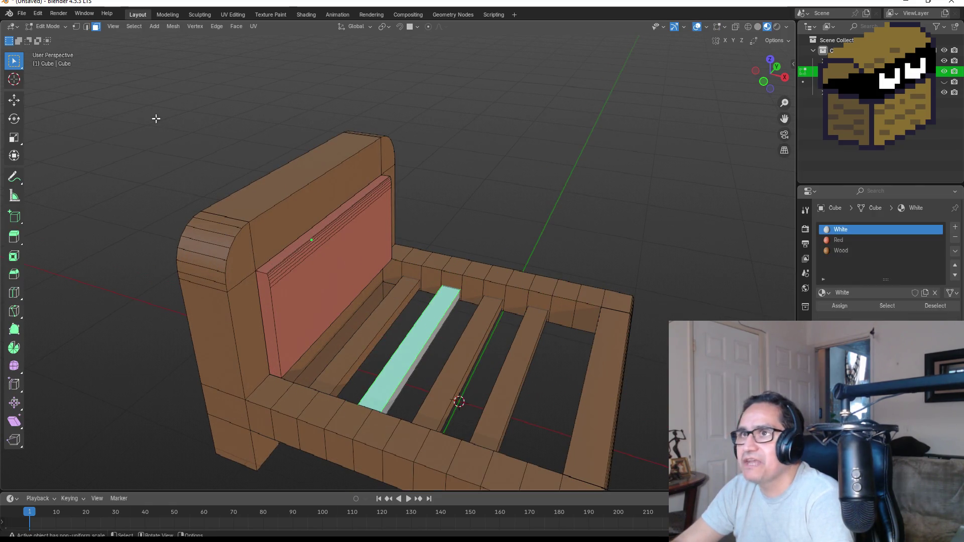
key("ctrl+KP_Add")
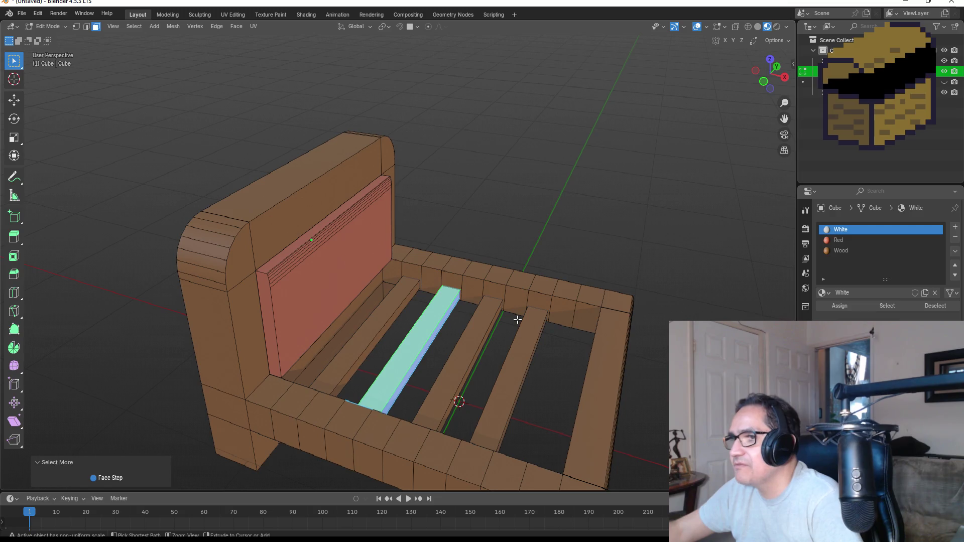
Assign Wood to the slat and return to Object Mode in front view.
left_click(841, 250)
left_click(839, 306)
key("alt+a")
mouse_move(586, 271)
left_mouse_down()
mouse_move(646, 221)
mouse_move(521, 205)
mouse_move(490, 221)
mouse_move(673, 252)
mouse_move(561, 271)
mouse_move(580, 250)
left_mouse_up()
key("Tab")
key("KP_1")
scroll(561, 272, "down", 6)
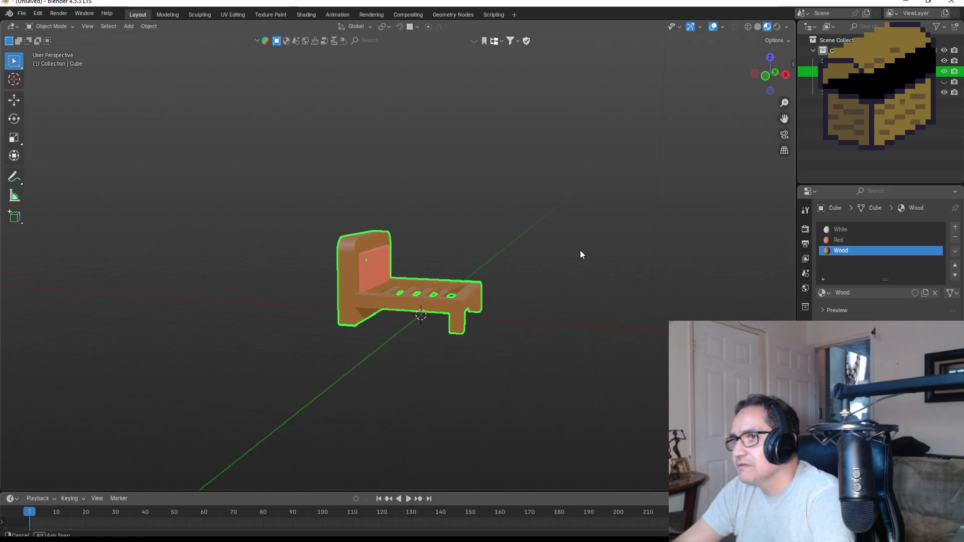
Unhide the mattress object and rename it Matress.
left_click(944, 84)
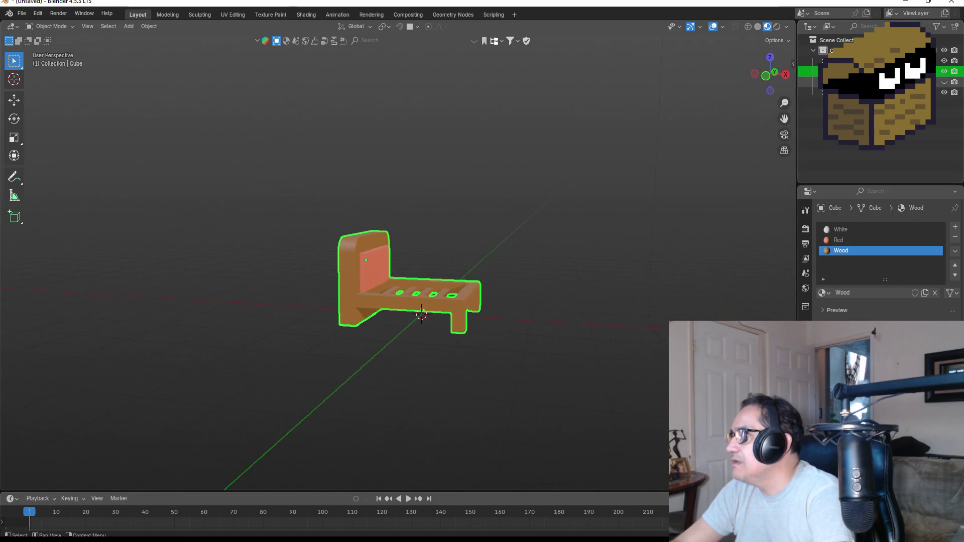
left_click(944, 82)
mouse_move(637, 147)
left_mouse_down()
mouse_move(559, 185)
mouse_move(589, 212)
mouse_move(447, 186)
mouse_move(614, 218)
mouse_move(631, 241)
mouse_move(646, 219)
mouse_move(553, 254)
mouse_move(560, 260)
left_mouse_up()
scroll(532, 263, "up", 2)
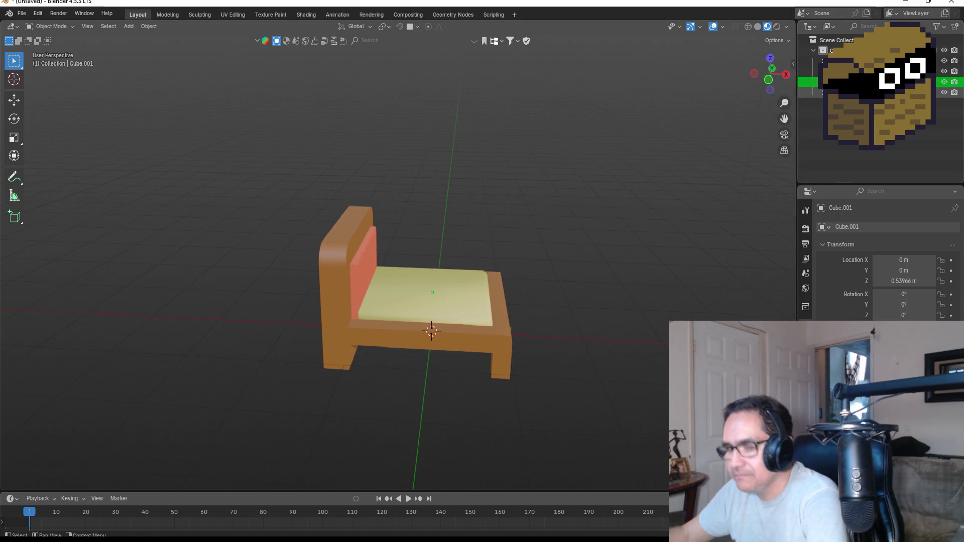
double_click(853, 93)
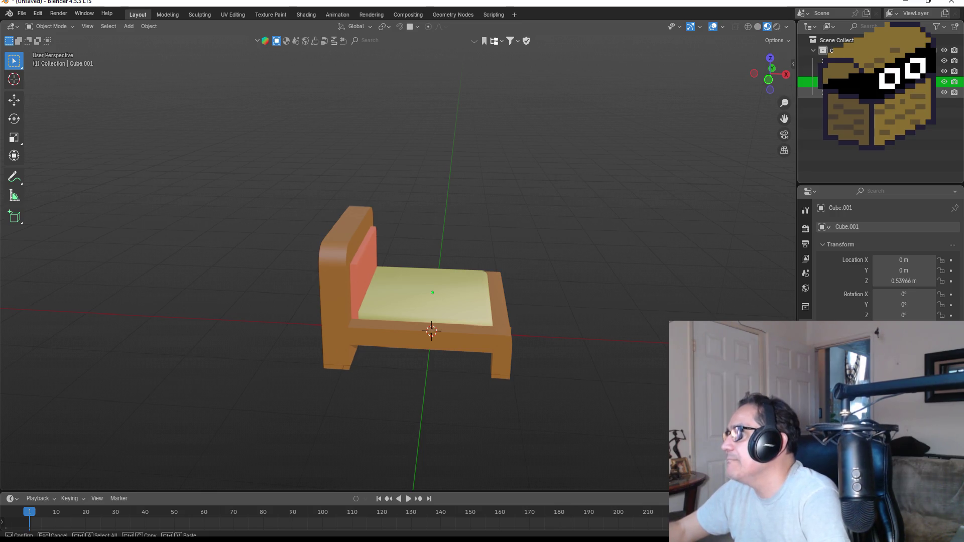
key("Return")
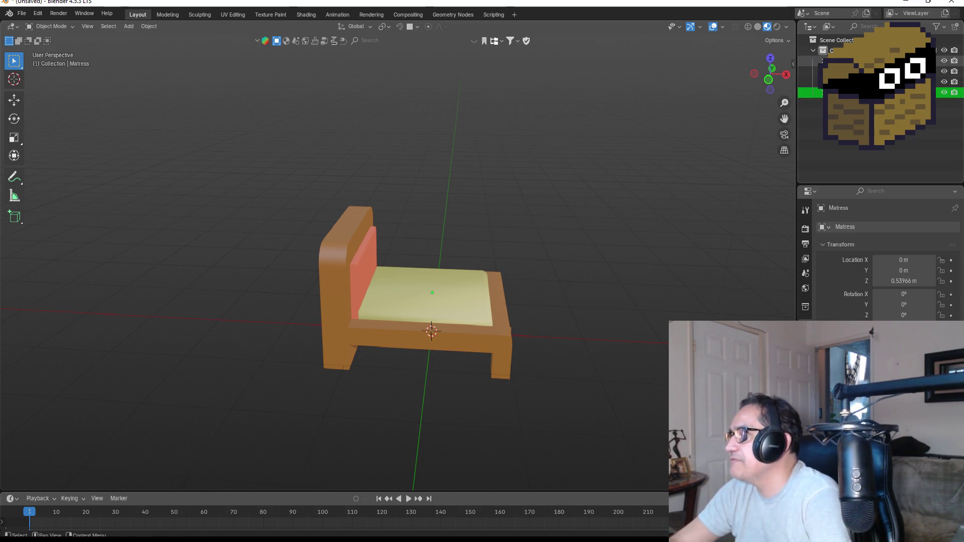
Rename the bed frame object from Cube to BedFrame.
left_click(853, 72)
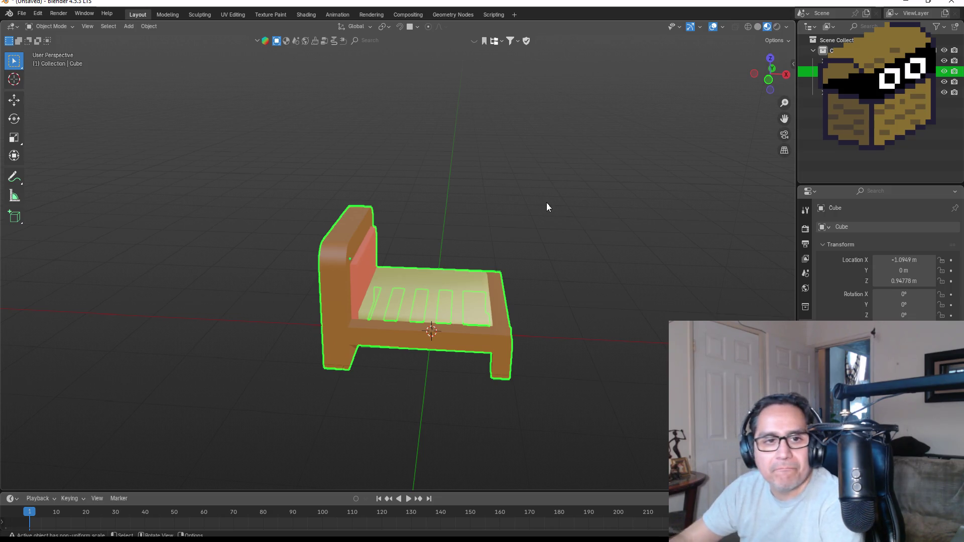
key("F2")
type("BedF")
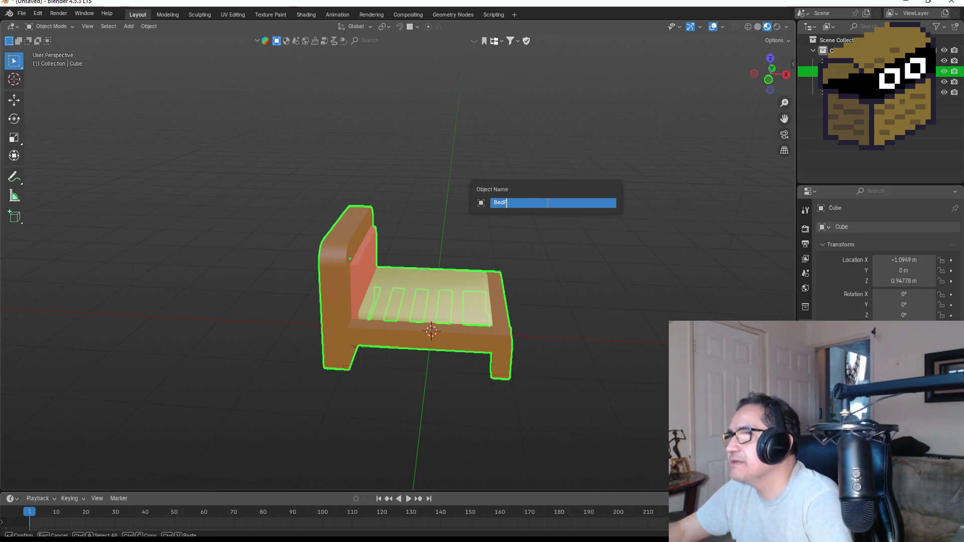
type("e")
key("Return")
Save the bed scene as Bed.blend in the Blender projects folder.
left_click(516, 236)
mouse_move(516, 236)
left_mouse_down()
mouse_move(560, 260)
mouse_move(521, 240)
mouse_move(392, 236)
mouse_move(544, 257)
mouse_move(546, 236)
mouse_move(519, 249)
left_mouse_up()
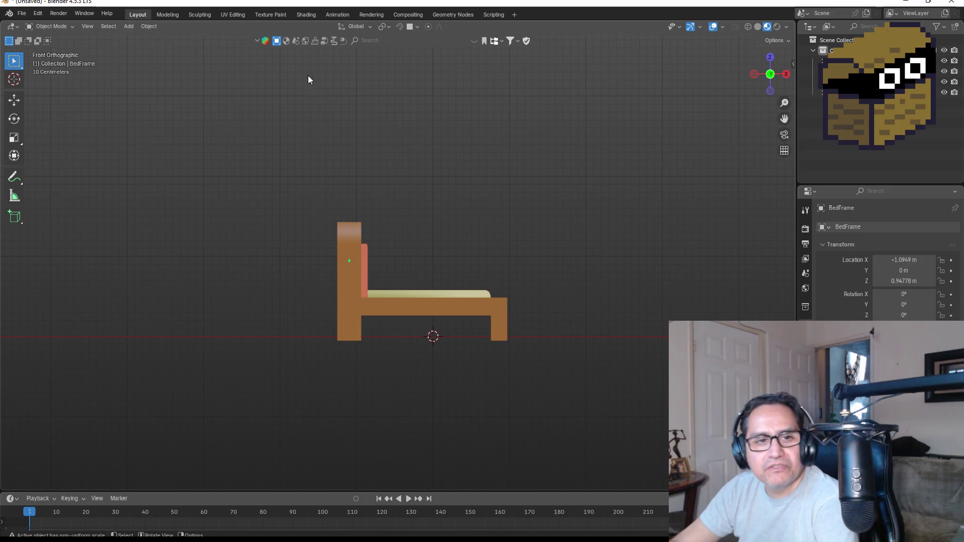
scroll(394, 233, "up", 2)
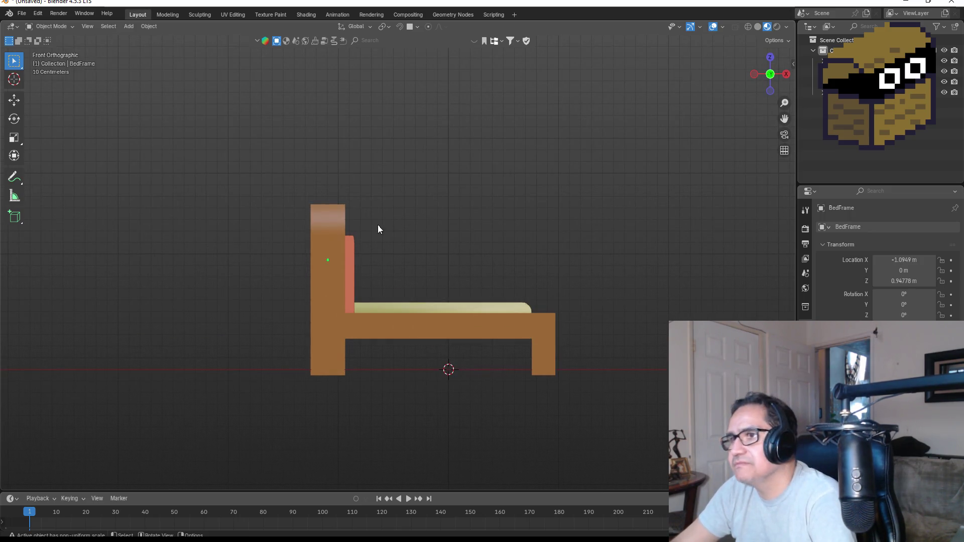
left_click(23, 14)
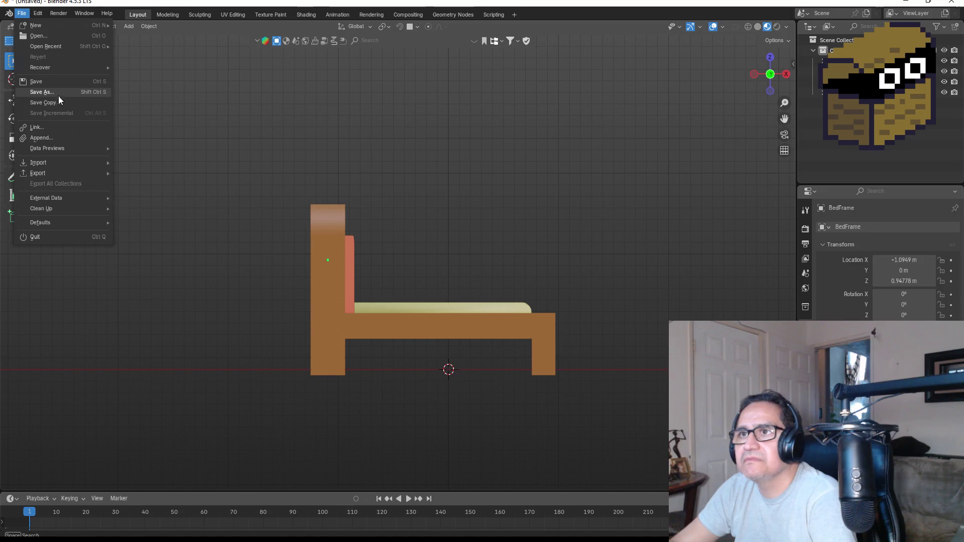
left_click(58, 96)
left_click(388, 423)
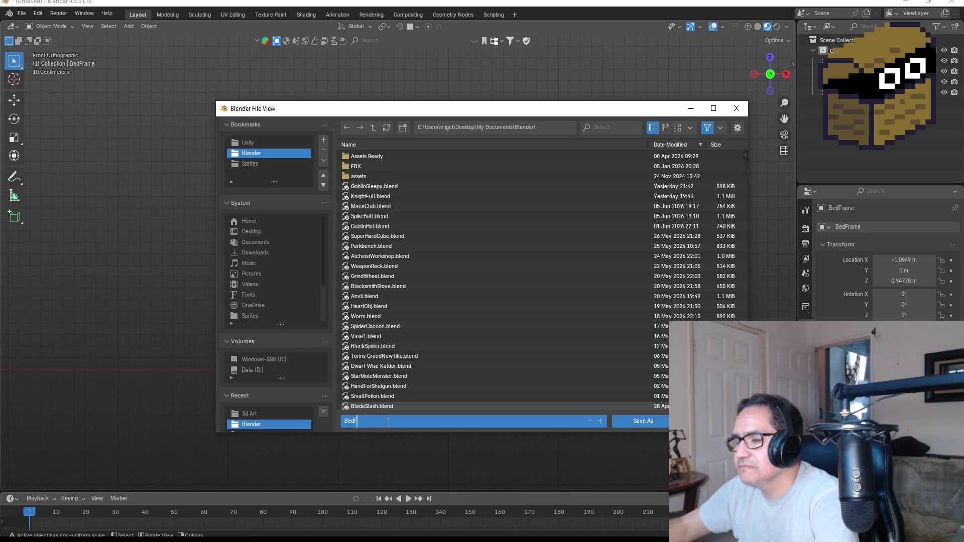
key("Return")
left_click(628, 417)
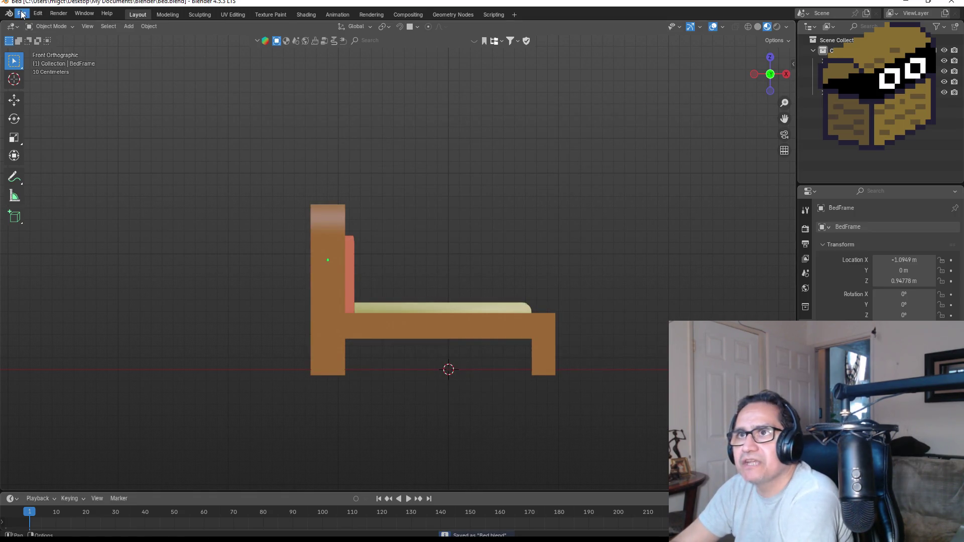
mouse_move(368, 182)
left_mouse_down()
mouse_move(664, 298)
mouse_move(553, 290)
mouse_move(664, 299)
mouse_move(718, 289)
mouse_move(708, 284)
left_mouse_up()
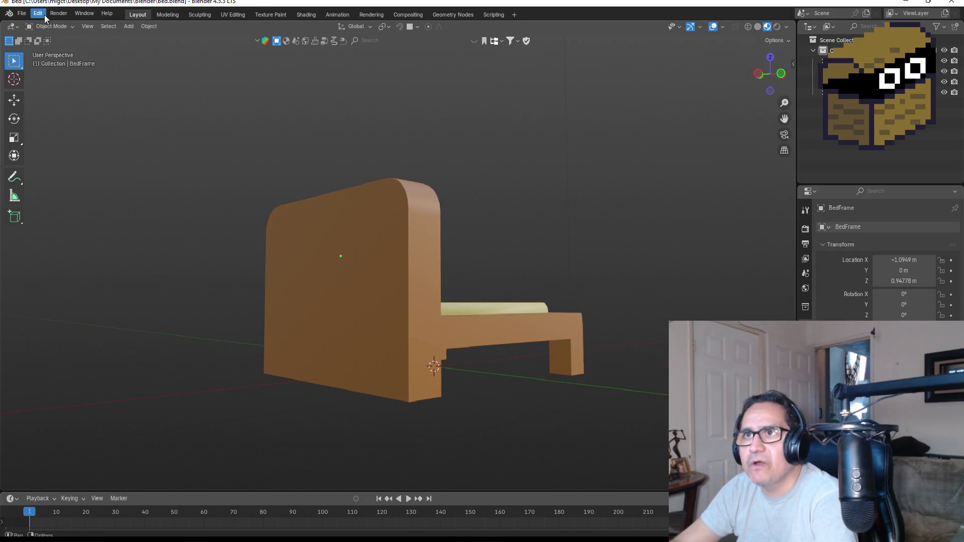
Start an FBX export and browse to Unity/Dwarf Miner/Assets/3d Art.
left_click(21, 14)
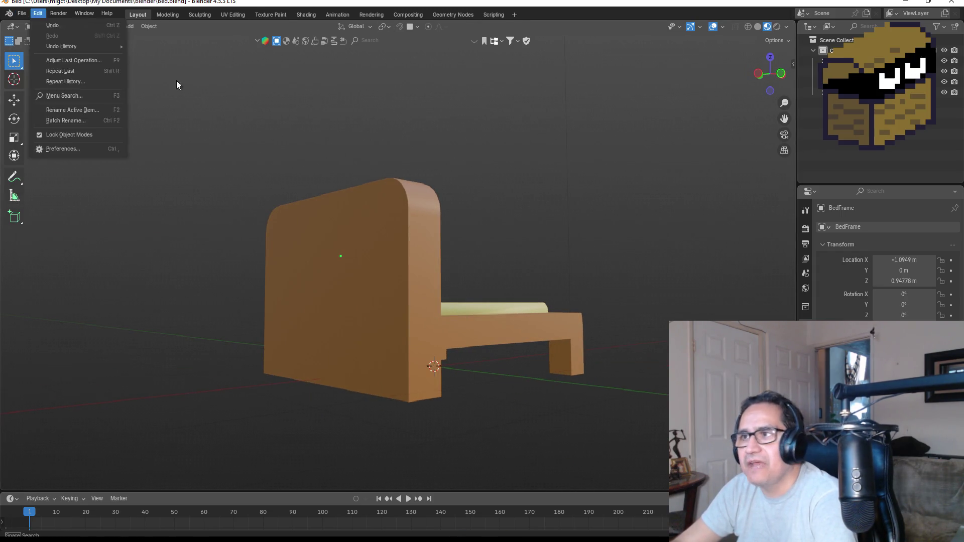
left_click(21, 13)
mouse_move(71, 173)
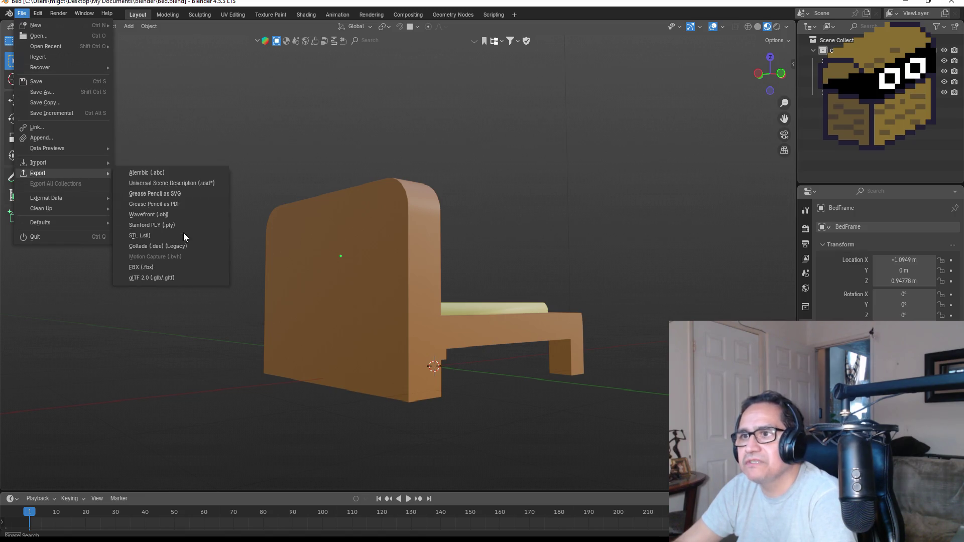
left_click(161, 270)
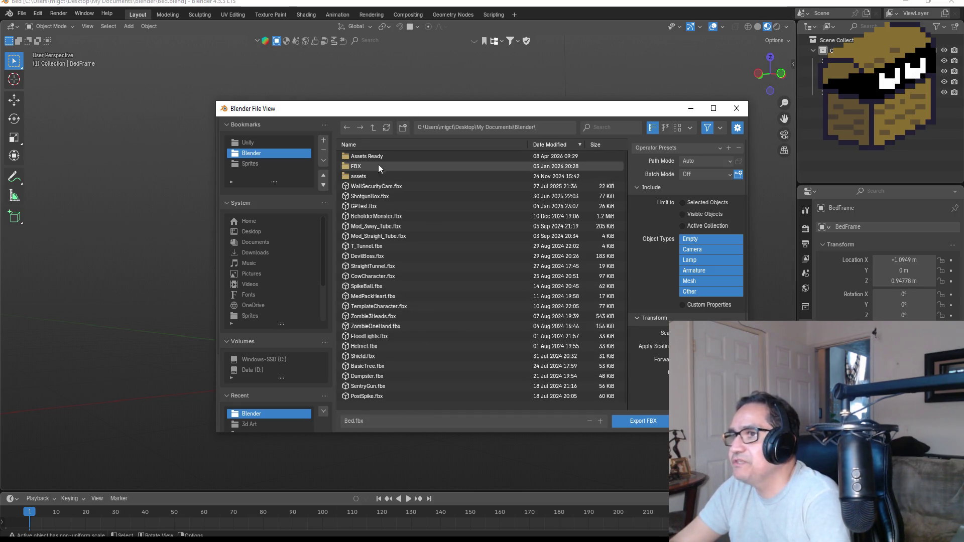
left_click(247, 142)
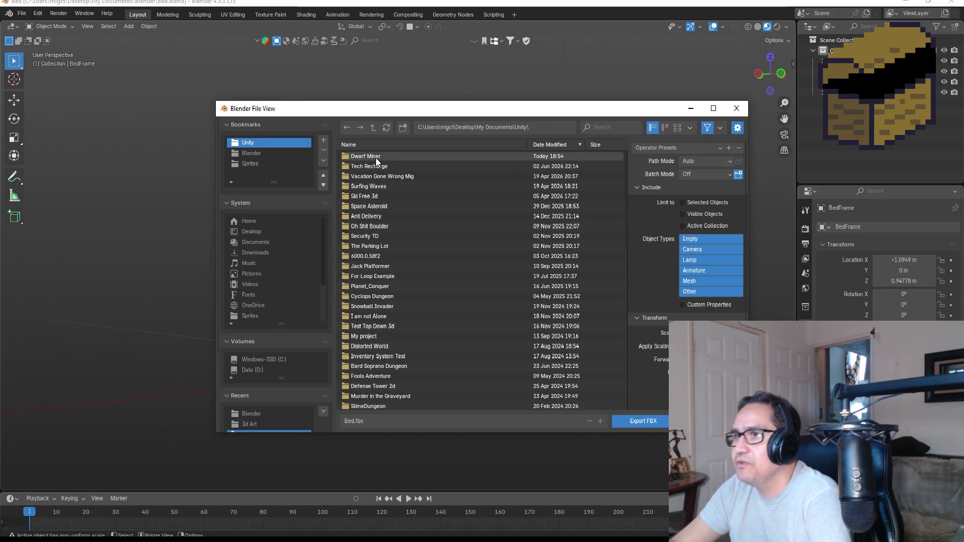
double_click(366, 166)
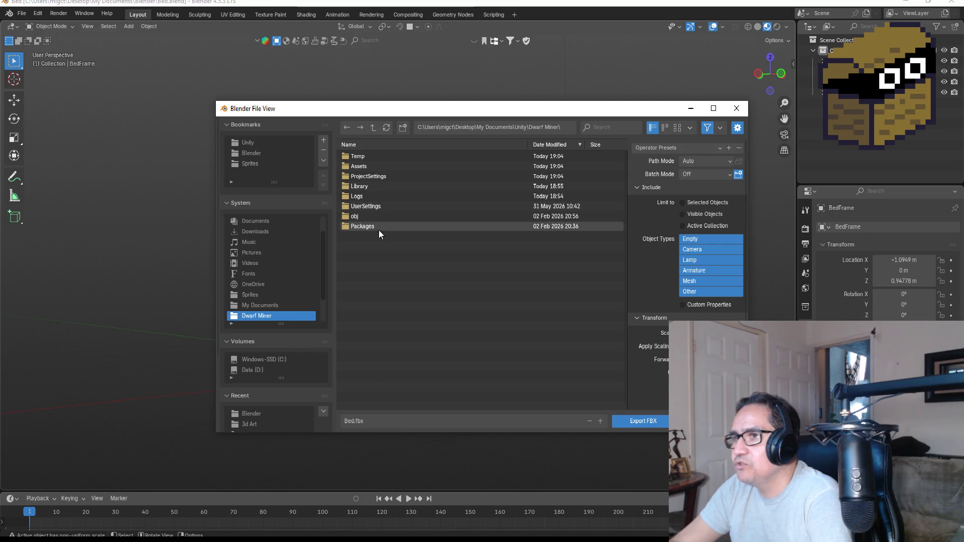
double_click(372, 166)
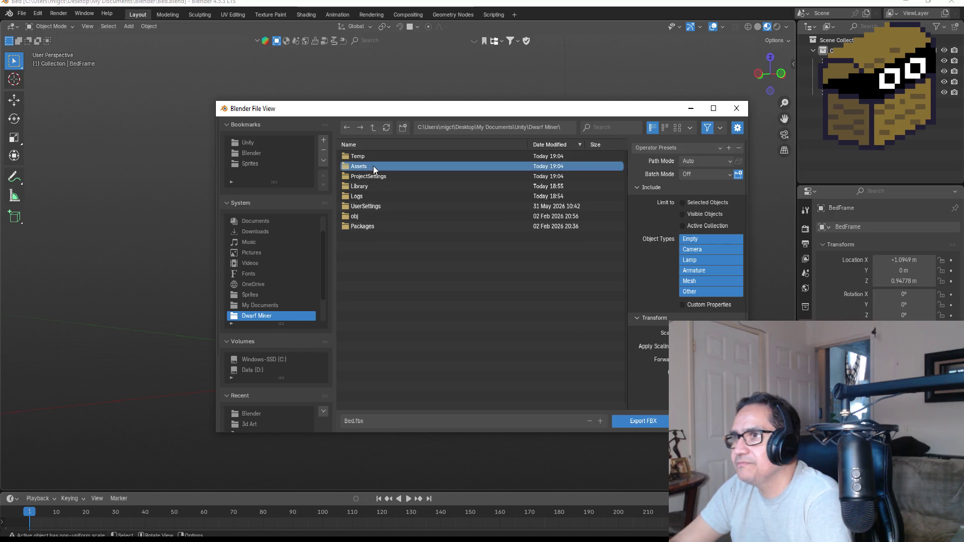
double_click(374, 177)
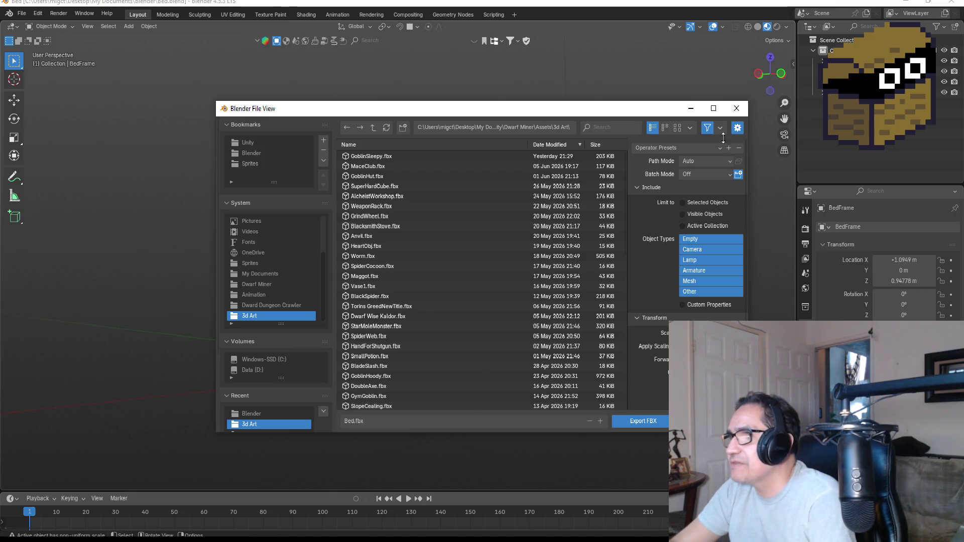
Export Bed.fbx without Camera and Lamp, with Custom Properties, then switch to Unity.
left_click_drag(692, 249, 692, 260)
left_click(682, 305)
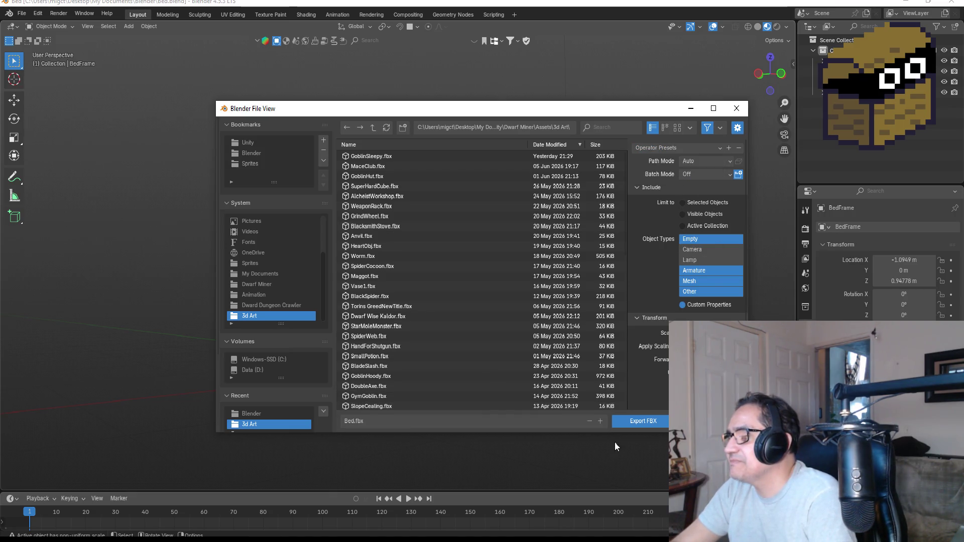
left_click(643, 419)
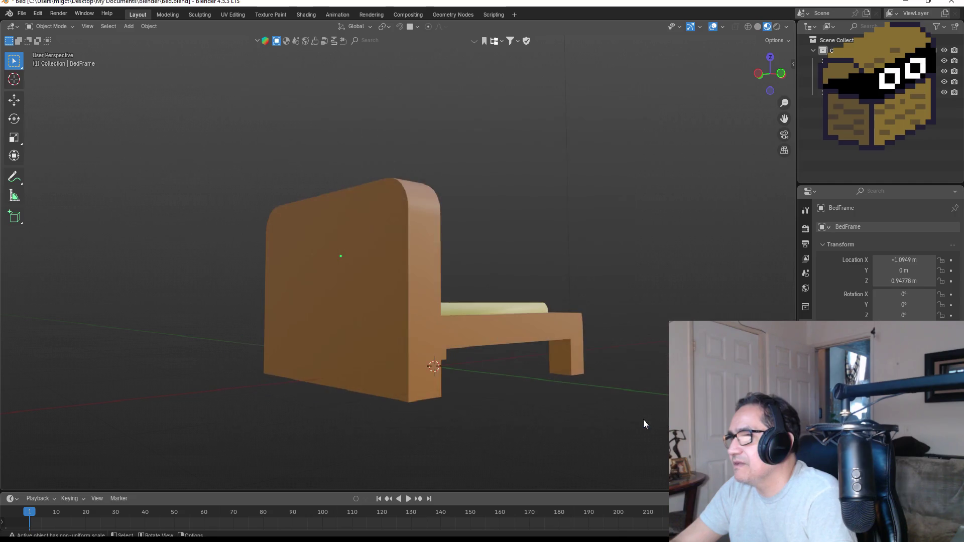
left_click(904, 3)
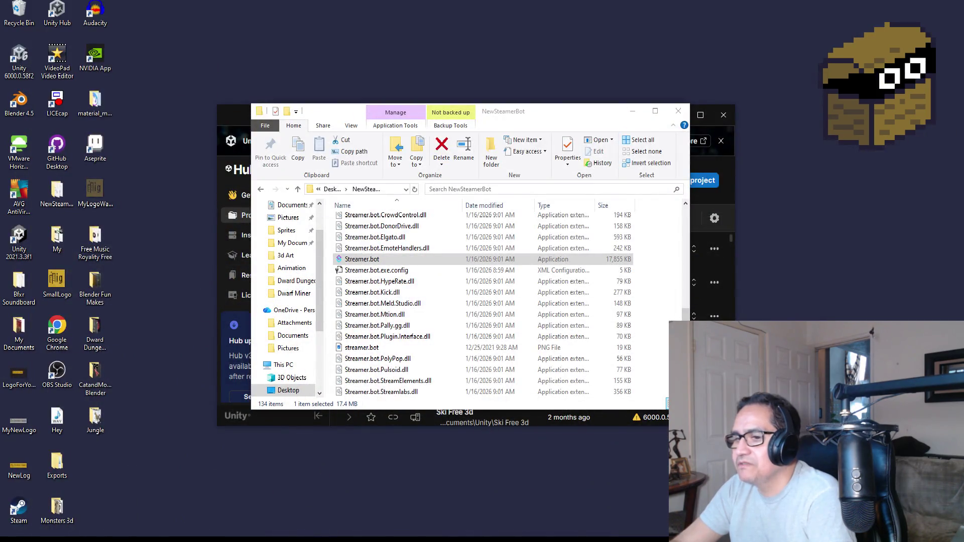
key("alt+Tab")
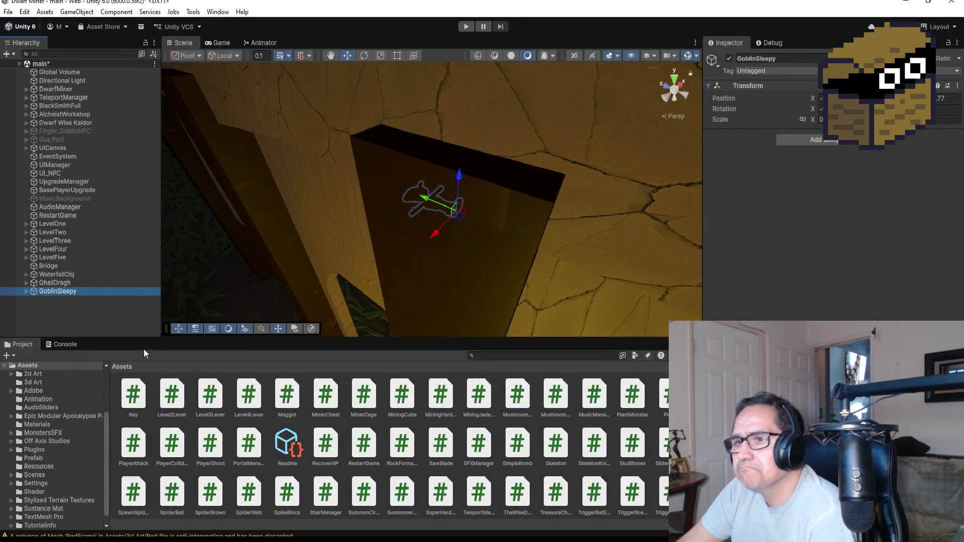
Open the 3d Art folder in Unity's Project window to find the imported Bed asset.
scroll(148, 392, "up", 5)
double_click(173, 401)
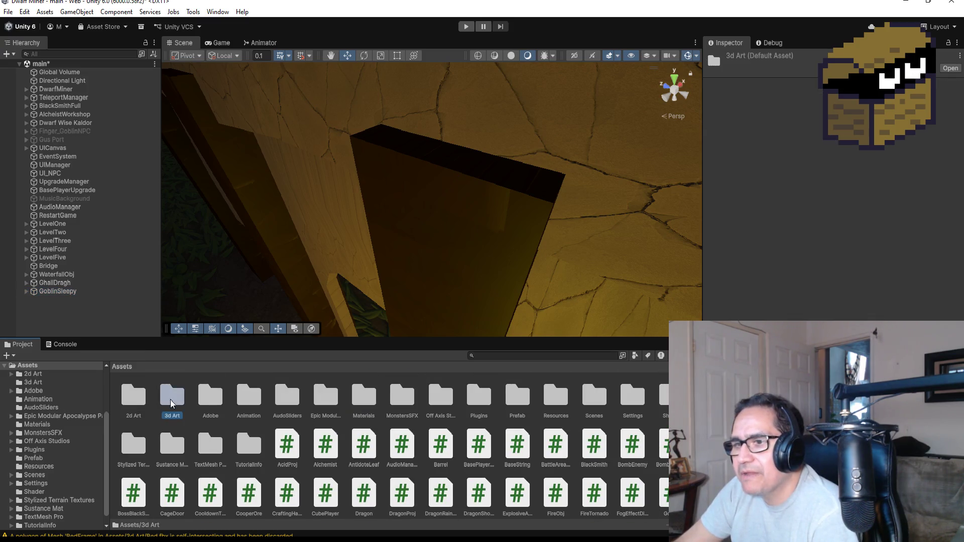
scroll(380, 279, "down", 5)
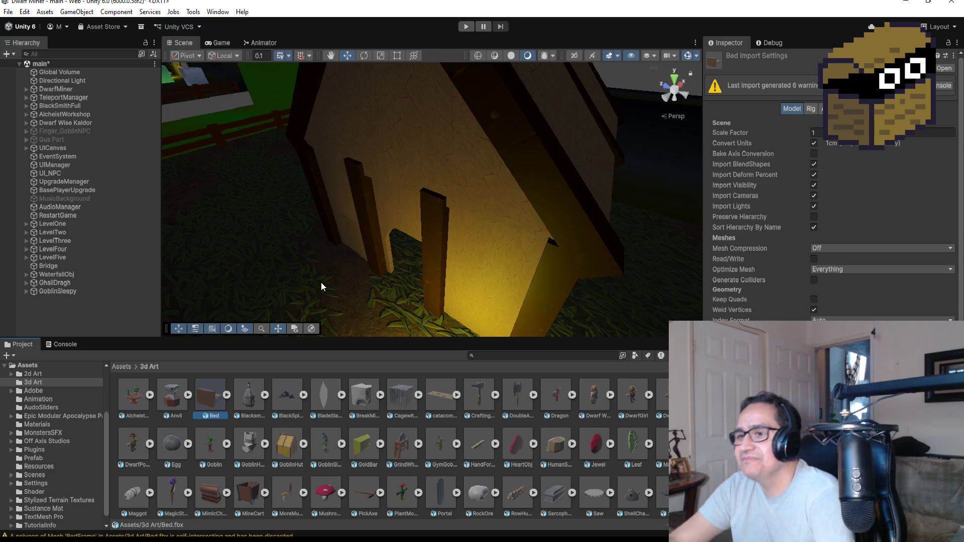
scroll(372, 231, "down", 2)
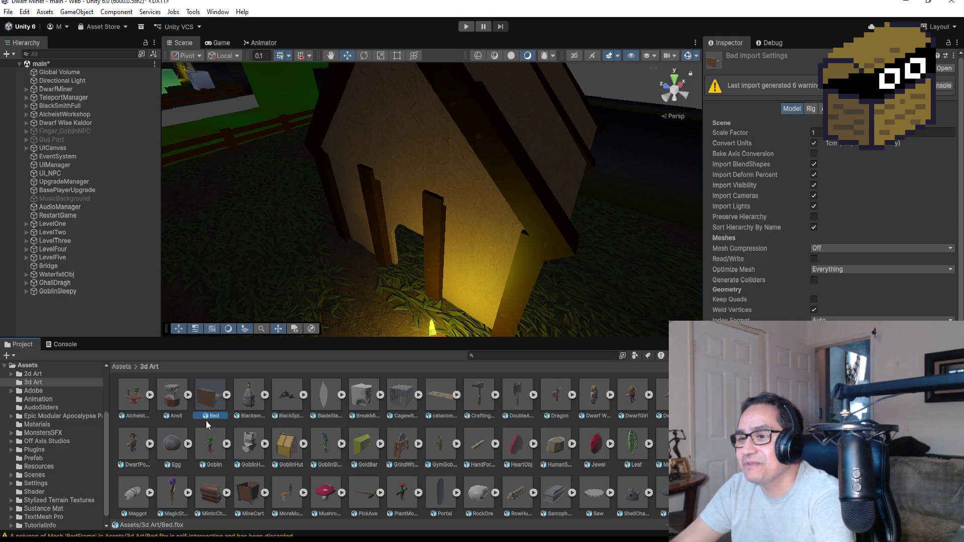
Drag the Bed model into the scene, frame it, and slide it toward the hut wall.
mouse_move(209, 393)
left_mouse_down()
mouse_move(424, 230)
mouse_move(321, 288)
left_mouse_up()
scroll(369, 288, "down", 2)
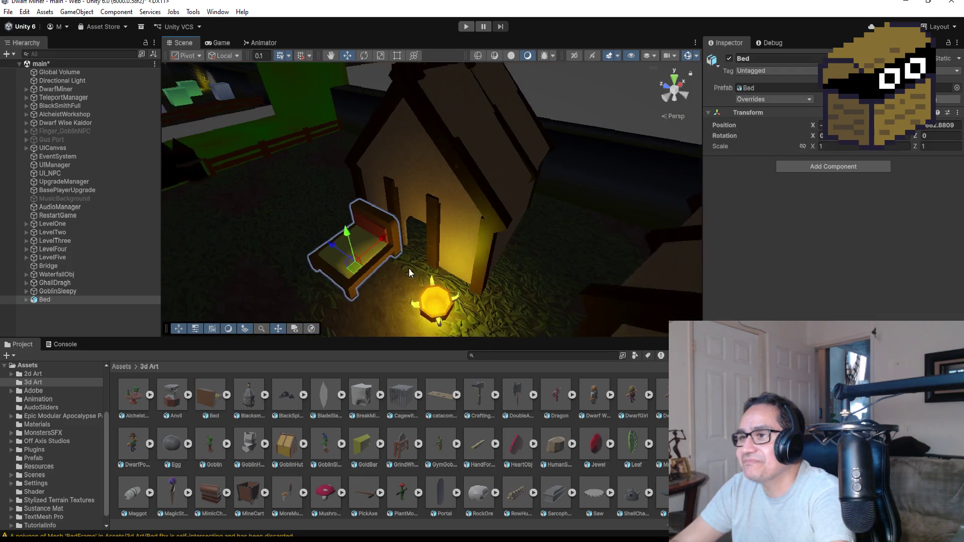
key("f")
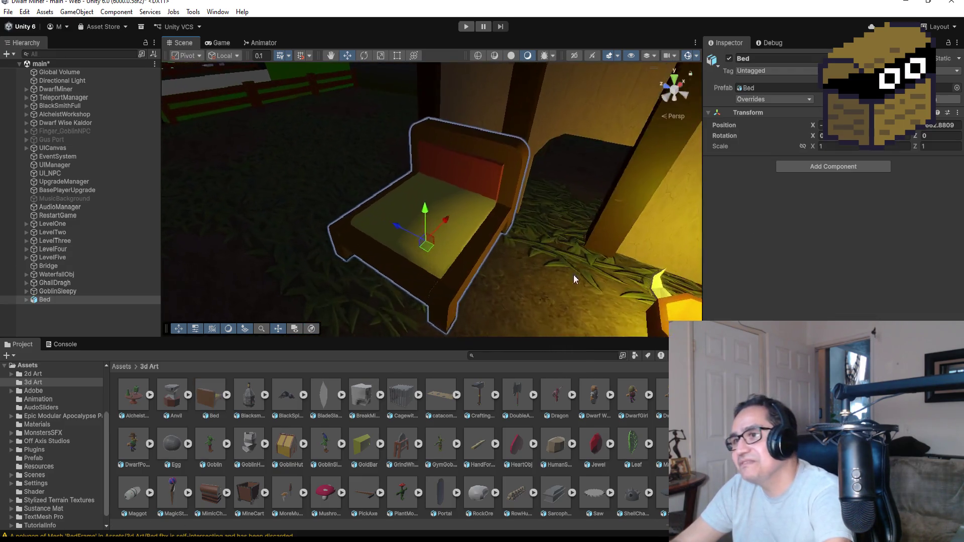
mouse_move(447, 224)
left_mouse_down()
mouse_move(534, 159)
mouse_move(529, 136)
left_mouse_up()
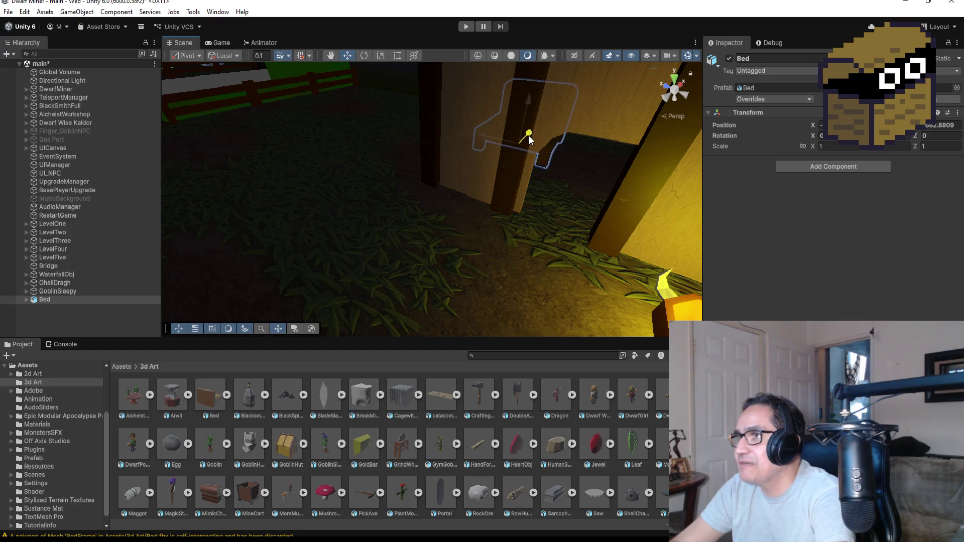
key("f")
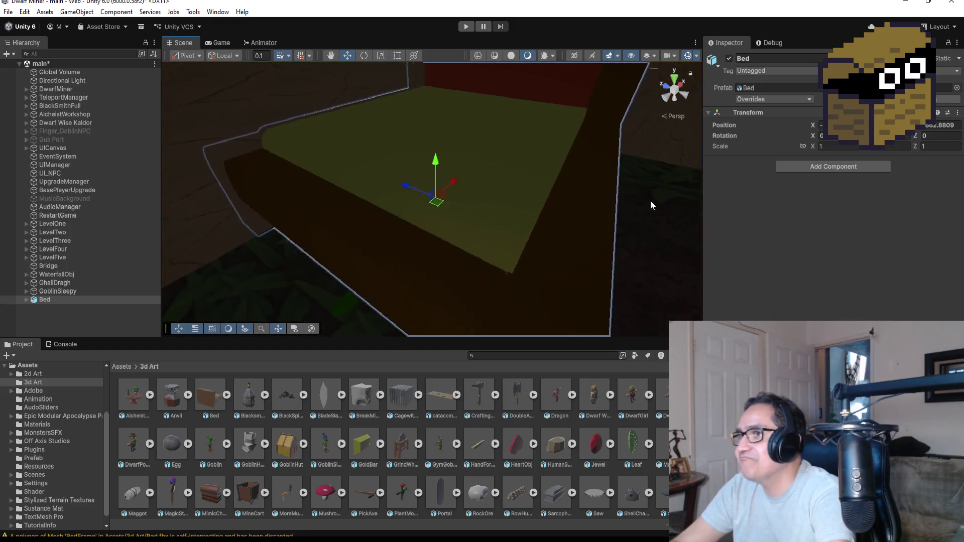
scroll(607, 203, "down", 3)
Nudge the bed forward and lift it onto the hut floor, then select it.
mouse_move(614, 209)
left_mouse_down()
mouse_move(691, 216)
mouse_move(644, 217)
mouse_move(538, 246)
left_mouse_up()
scroll(691, 216, "down", 3)
scroll(505, 225, "down", 10)
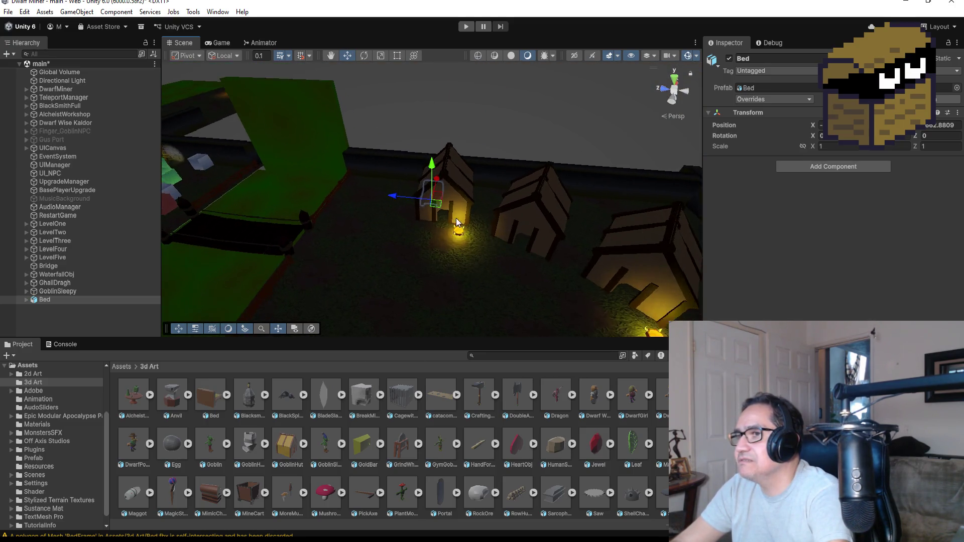
scroll(456, 218, "up", 5)
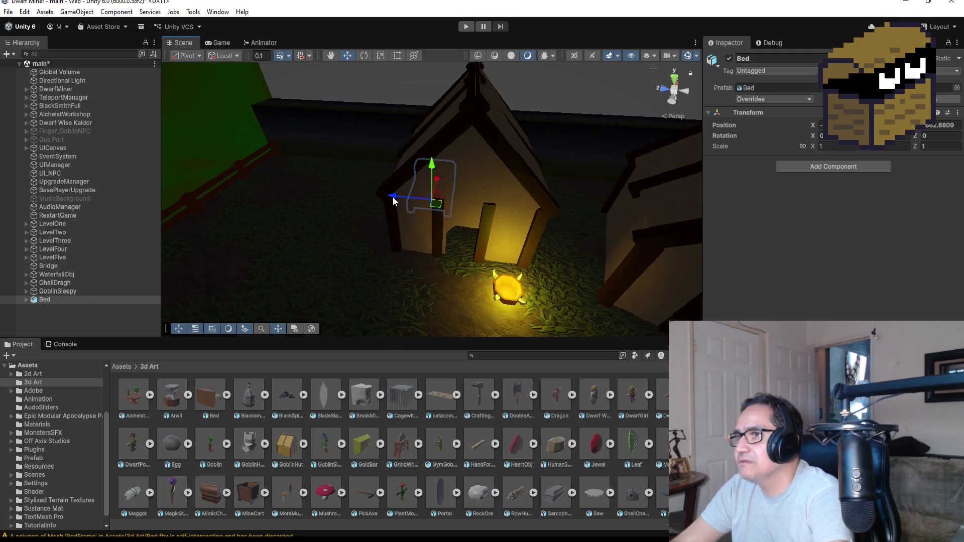
left_click_drag(393, 201, 412, 199)
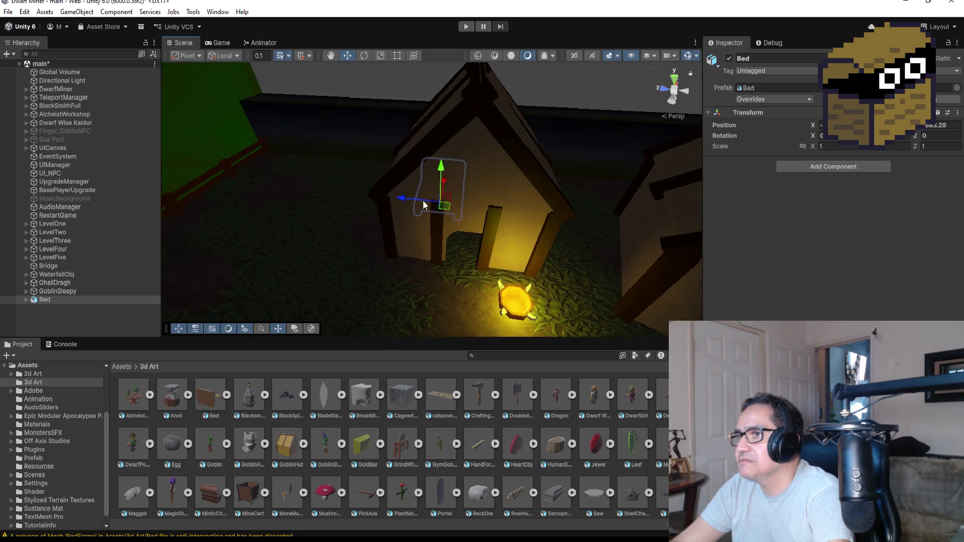
scroll(412, 199, "up", 5)
scroll(472, 224, "down", 1)
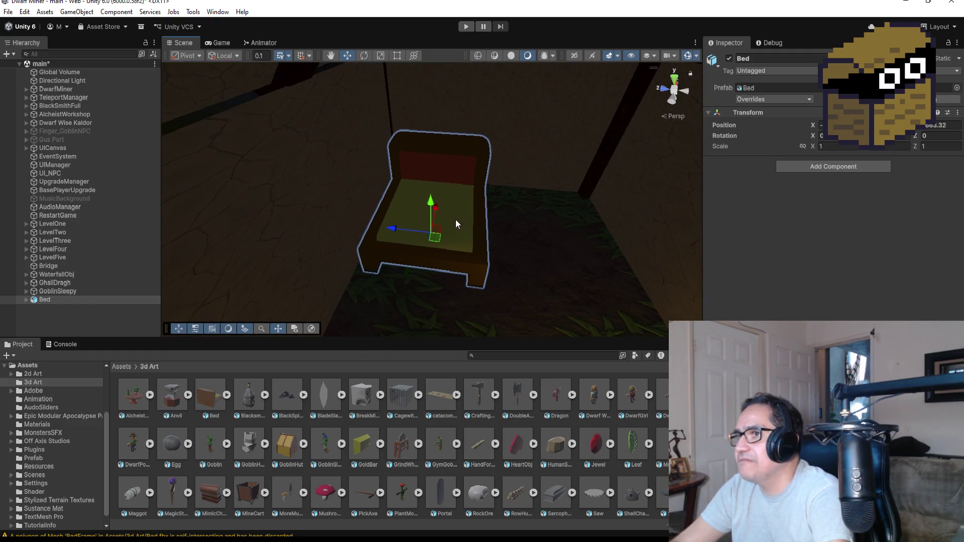
mouse_move(435, 211)
left_mouse_down()
mouse_move(440, 190)
mouse_move(439, 200)
left_mouse_up()
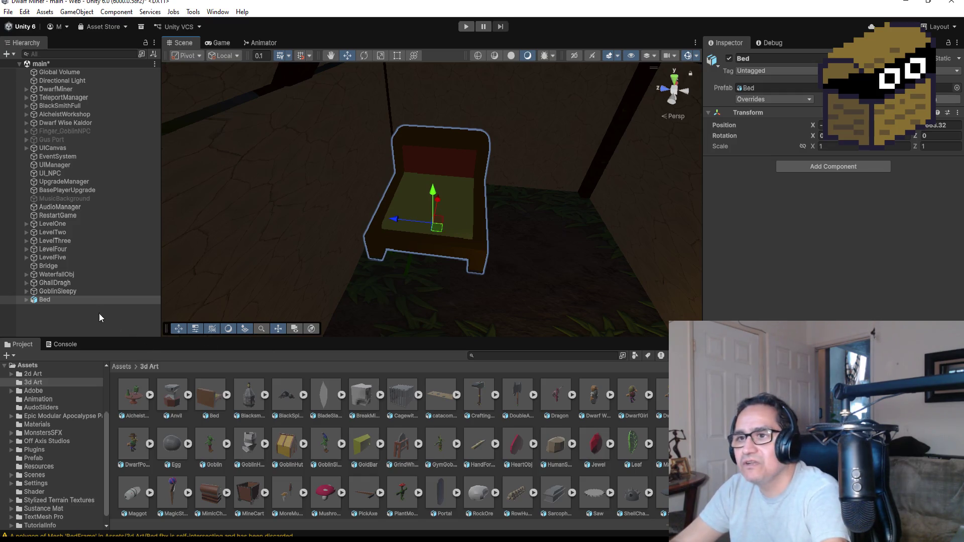
left_click(55, 300)
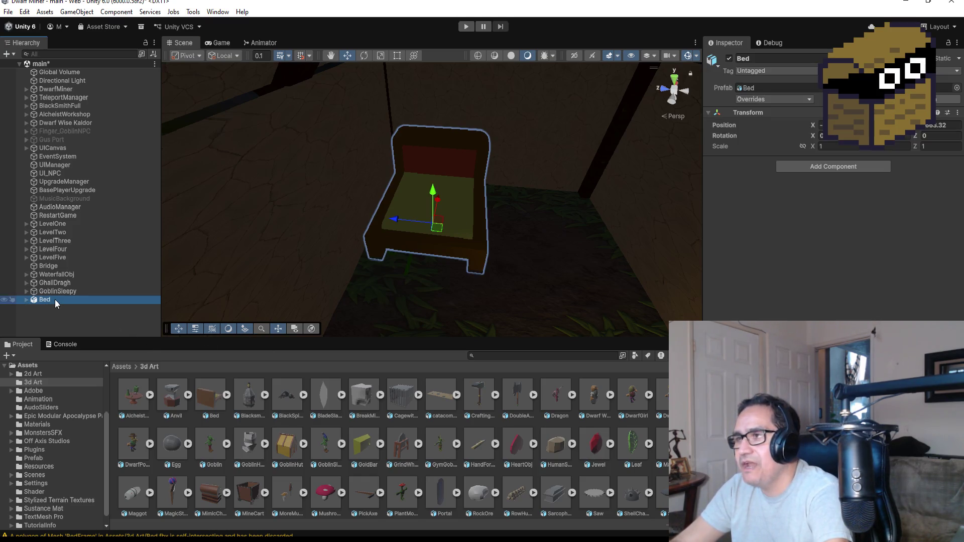
Unpack the Bed prefab completely.
right_click(55, 299)
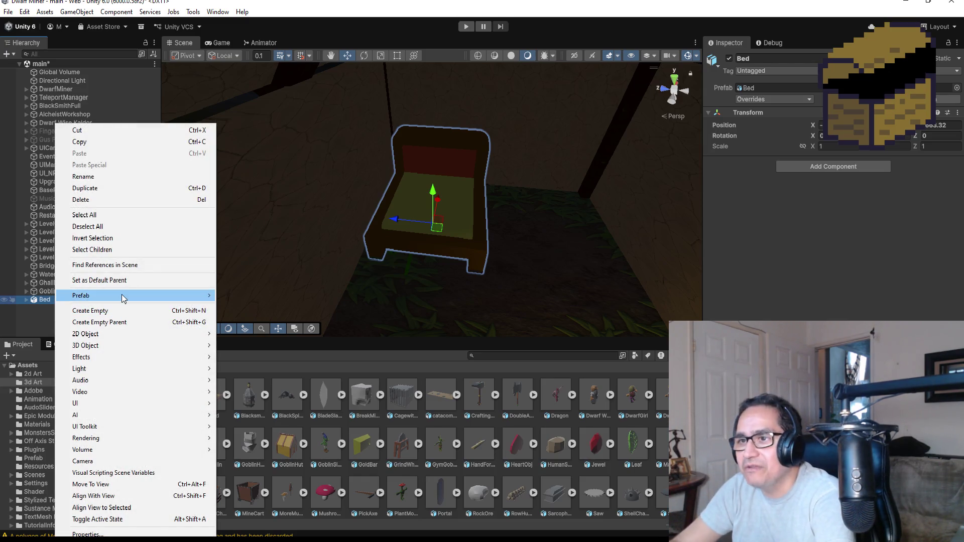
mouse_move(124, 296)
left_click(255, 378)
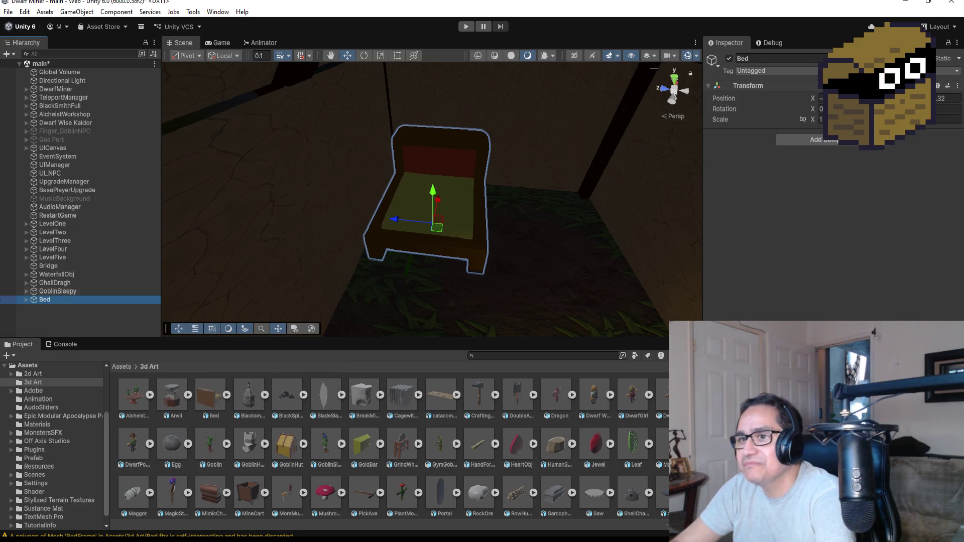
Move the GoblinSleepy character up onto the bed, undoing the last two changes.
left_click(58, 291)
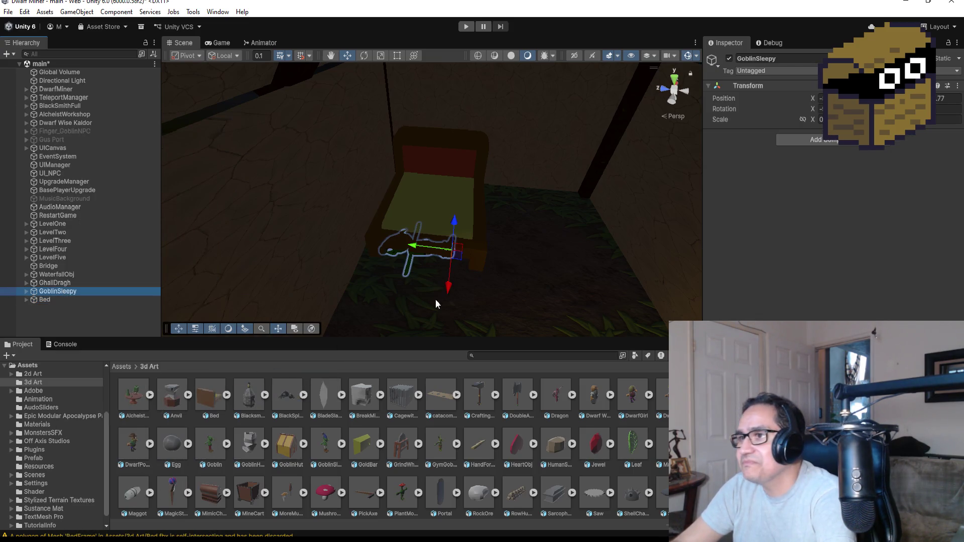
left_click_drag(453, 231, 455, 183)
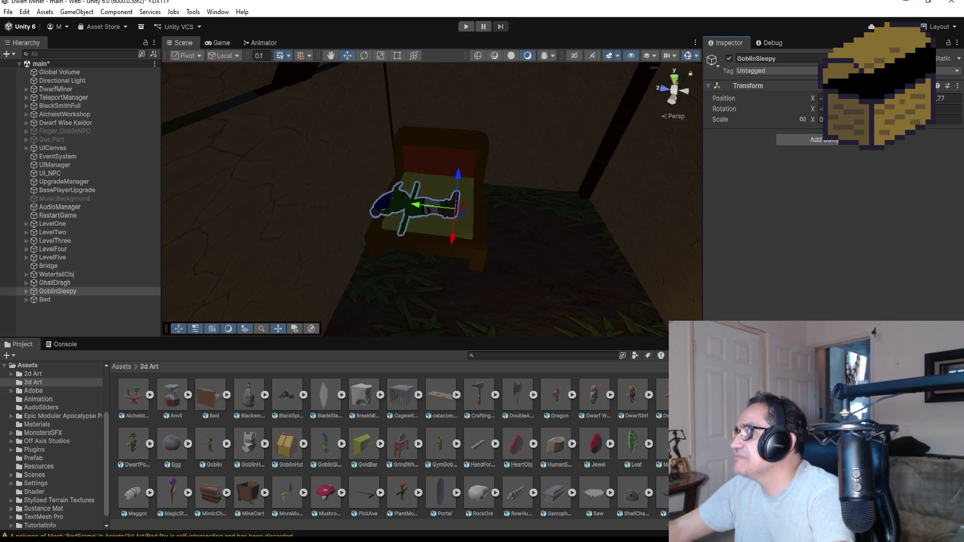
key("ctrl+z")
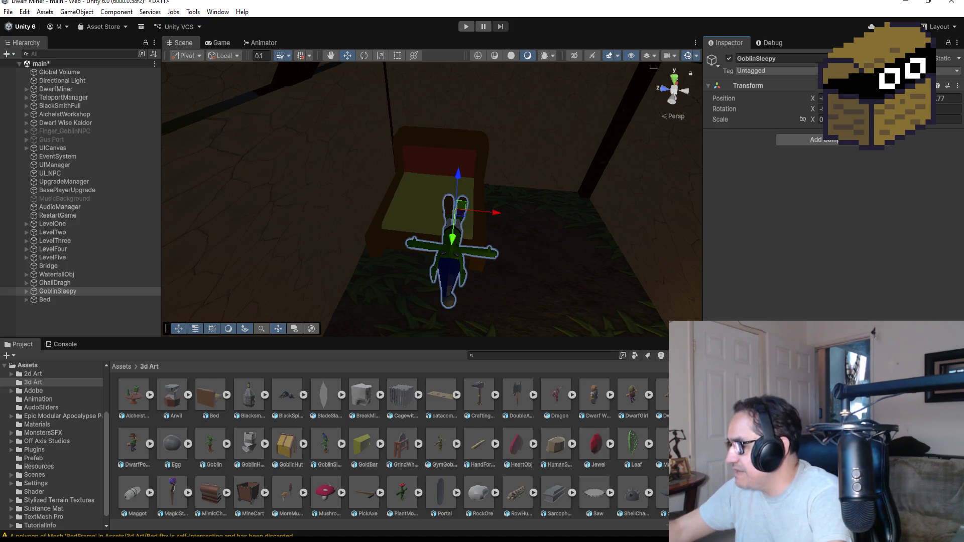
key("ctrl+z")
key("ctrl+z")
key("ctrl+z")
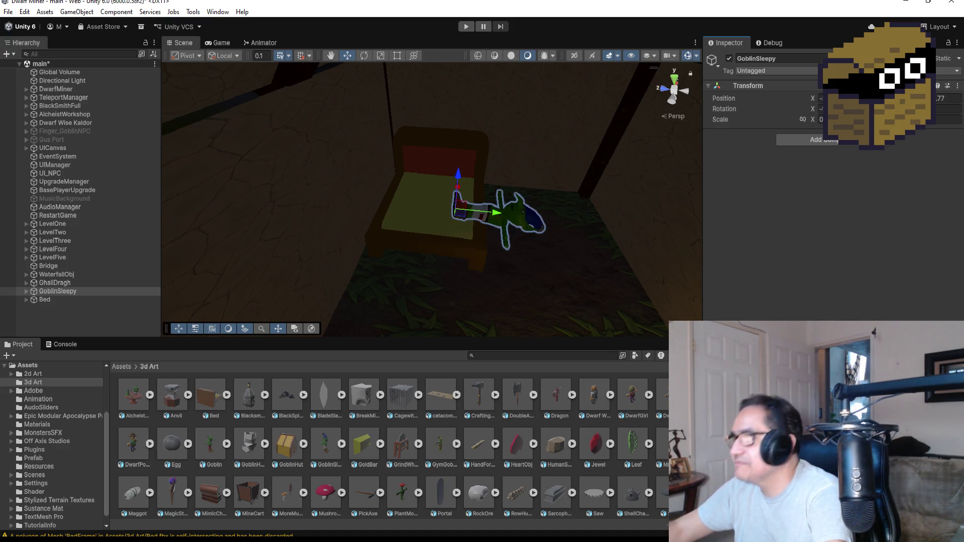
Undo the last move so GoblinSleepy lies back on the bed.
key("ctrl+z")
key("ctrl+z")
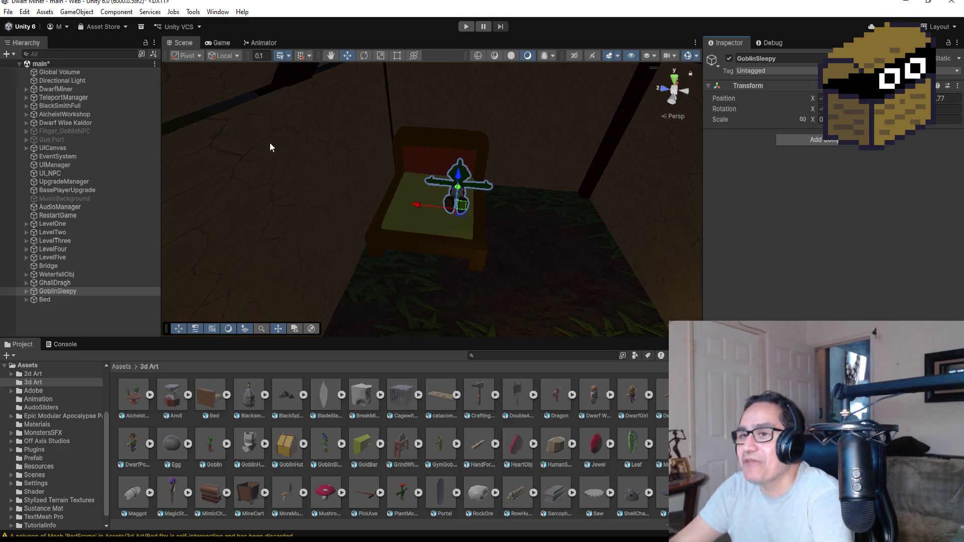
scroll(566, 181, "up", 3)
Slide GoblinSleepy along the bed and lower it onto the mattress, orbiting to check.
mouse_move(423, 215)
left_mouse_down()
mouse_move(401, 208)
mouse_move(439, 198)
mouse_move(442, 206)
left_mouse_up()
left_click_drag(579, 194, 333, 127)
left_click_drag(402, 178, 441, 178)
left_click_drag(410, 146, 406, 167)
left_click_drag(404, 162, 407, 175)
mouse_move(527, 256)
left_mouse_down()
mouse_move(516, 231)
mouse_move(637, 248)
mouse_move(544, 248)
left_mouse_up()
mouse_move(444, 201)
left_mouse_down()
mouse_move(397, 216)
mouse_move(571, 217)
mouse_move(569, 208)
left_mouse_up()
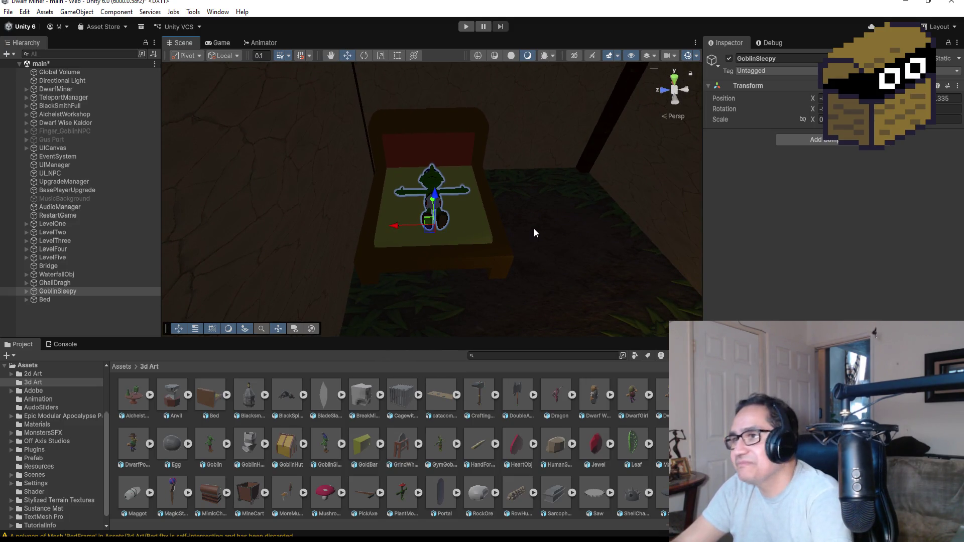
Shift the goblin down-left on the bed, then enter Play mode to test the scene.
scroll(534, 228, "down", 5)
scroll(510, 217, "up", 4)
scroll(504, 213, "up", 2)
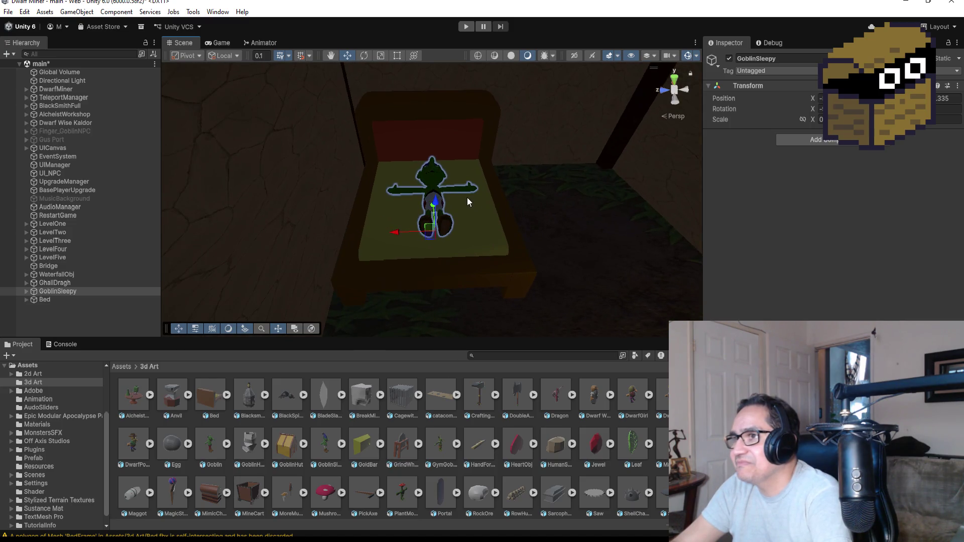
left_click_drag(431, 206, 431, 206)
mouse_move(550, 180)
left_mouse_down()
mouse_move(326, 125)
mouse_move(330, 135)
mouse_move(483, 175)
left_mouse_up()
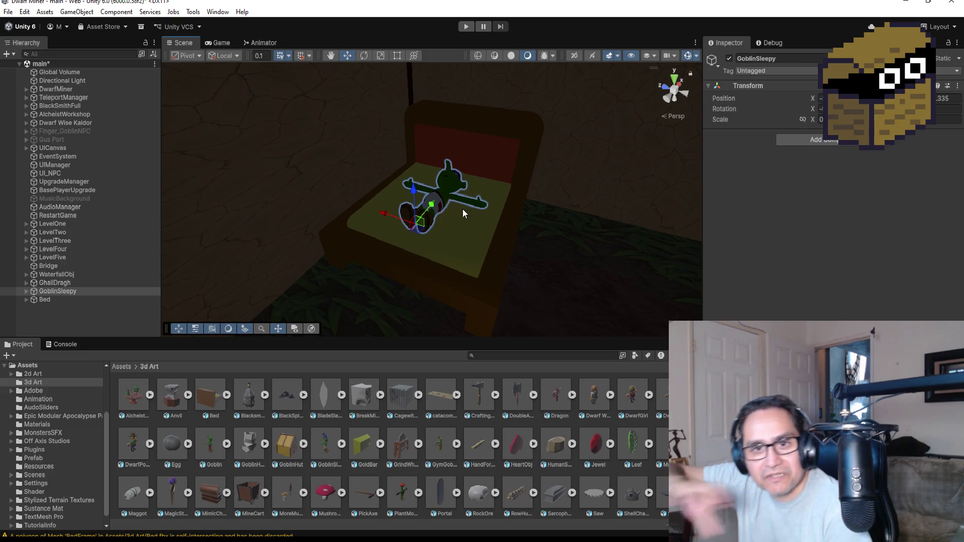
mouse_move(434, 206)
left_mouse_down()
mouse_move(429, 221)
mouse_move(563, 179)
mouse_move(494, 171)
mouse_move(427, 206)
mouse_move(390, 213)
mouse_move(400, 217)
left_mouse_up()
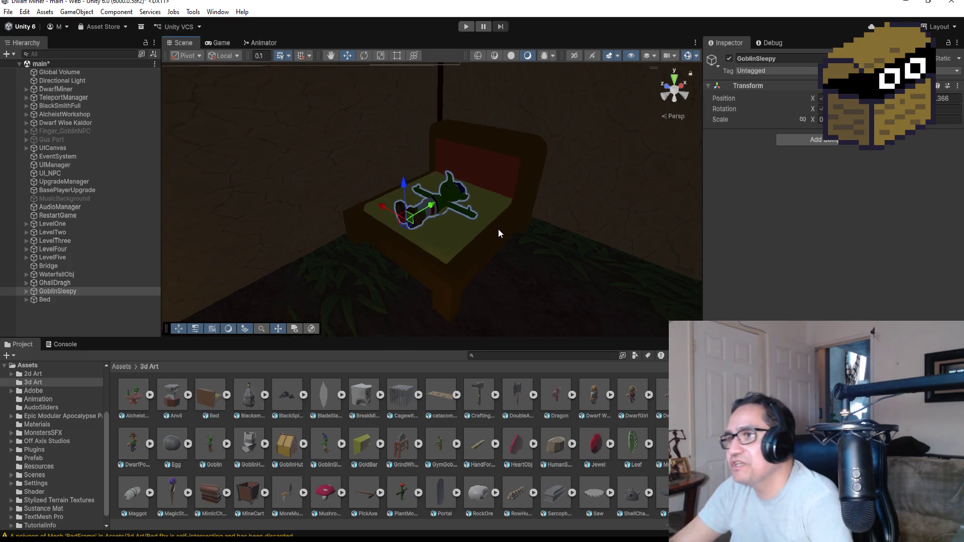
scroll(498, 230, "up", 5)
scroll(461, 230, "down", 5)
mouse_move(478, 233)
left_mouse_down()
mouse_move(571, 217)
mouse_move(645, 254)
mouse_move(577, 194)
mouse_move(573, 213)
left_mouse_up()
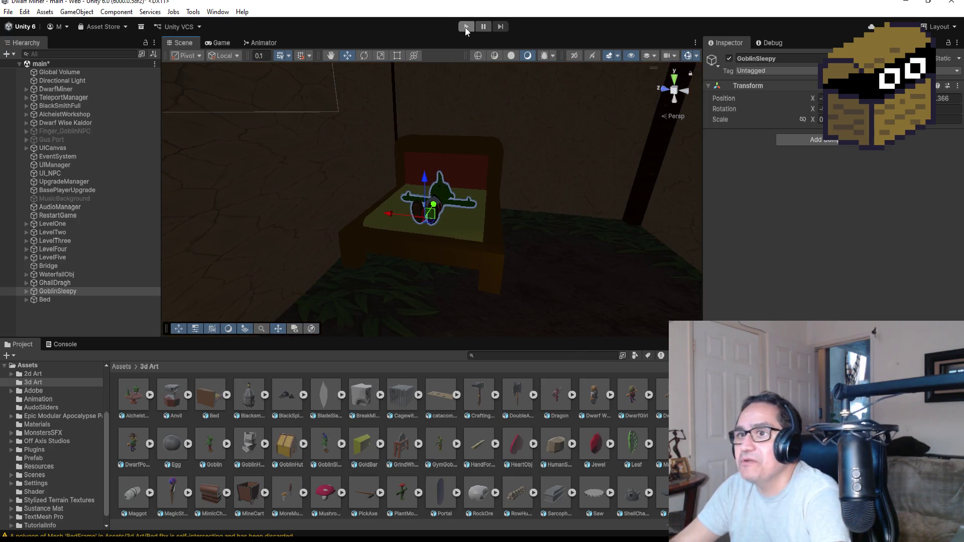
left_click(465, 27)
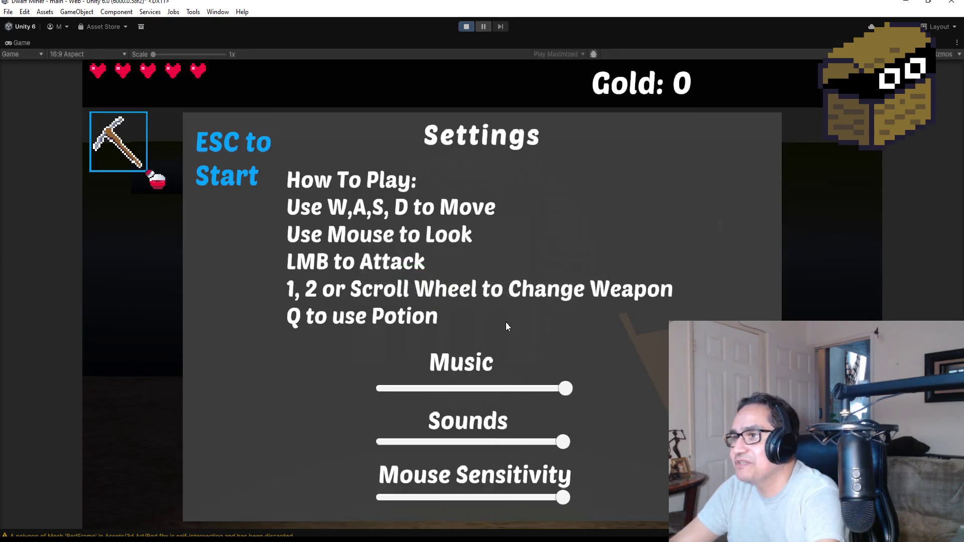
key("Escape")
key("w")
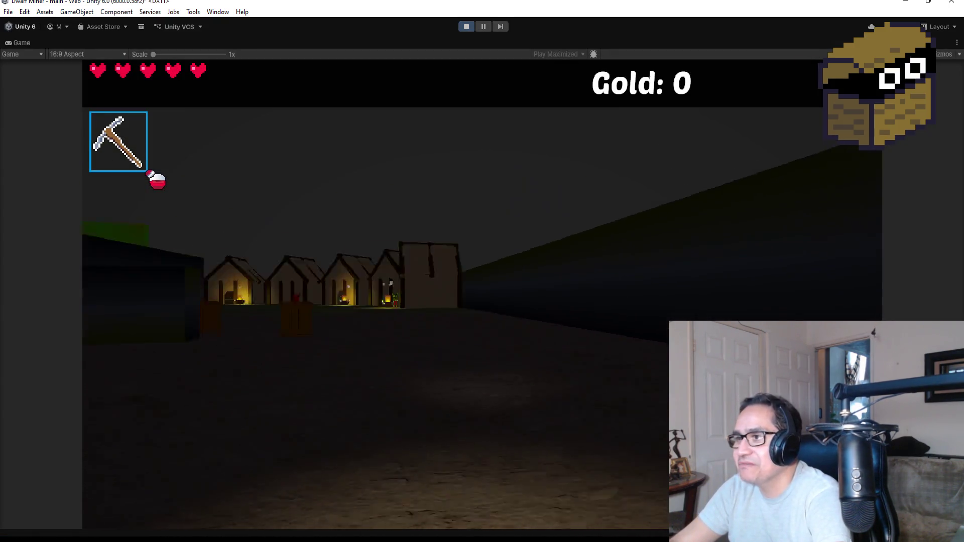
key("2")
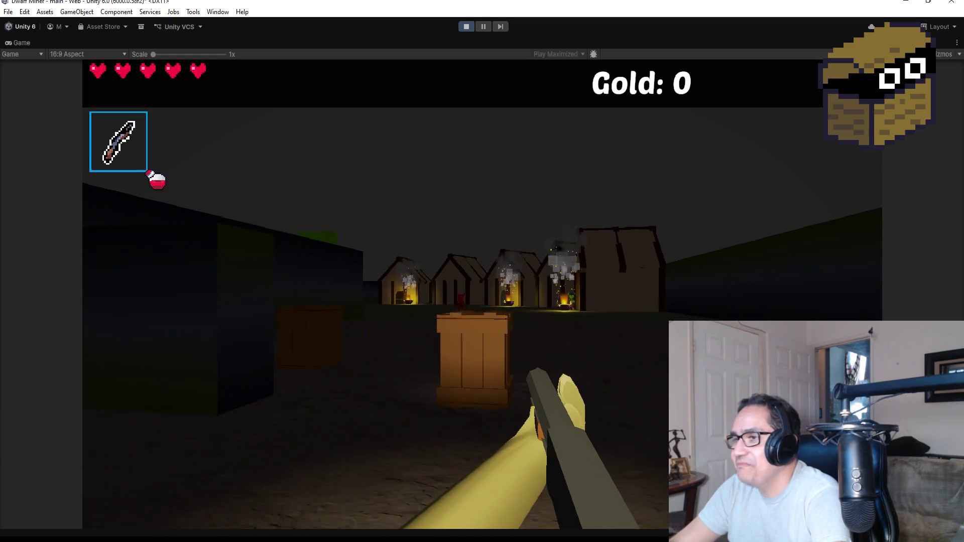
left_click(483, 294)
left_click(482, 294)
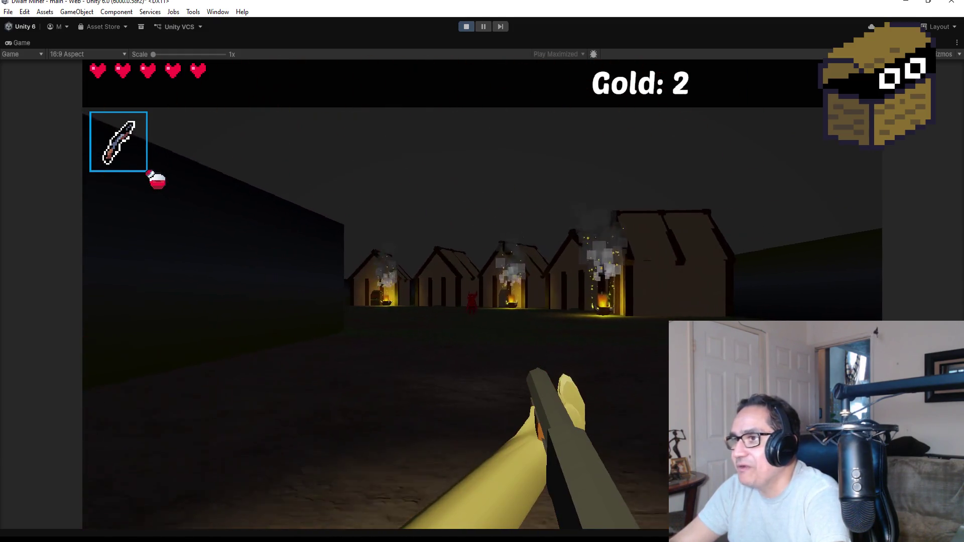
key("w")
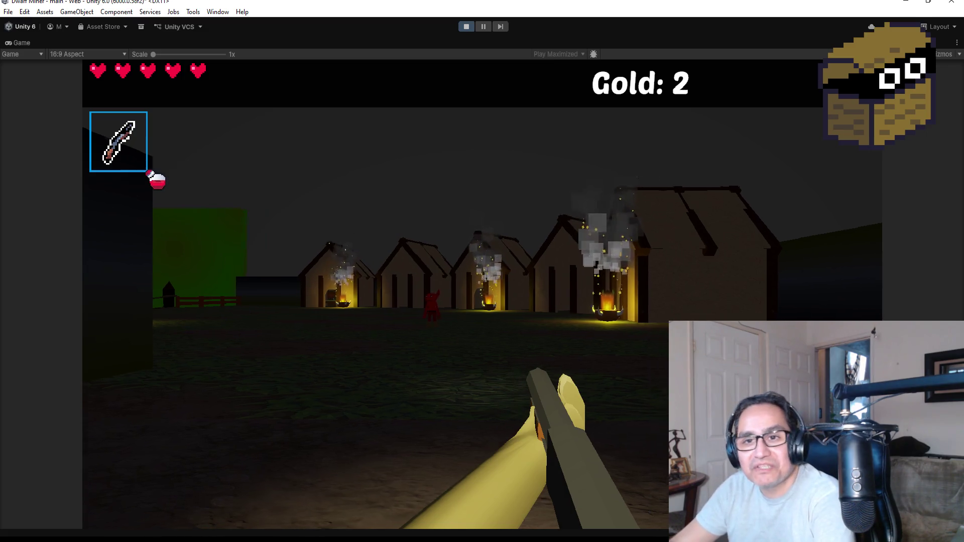
key("w")
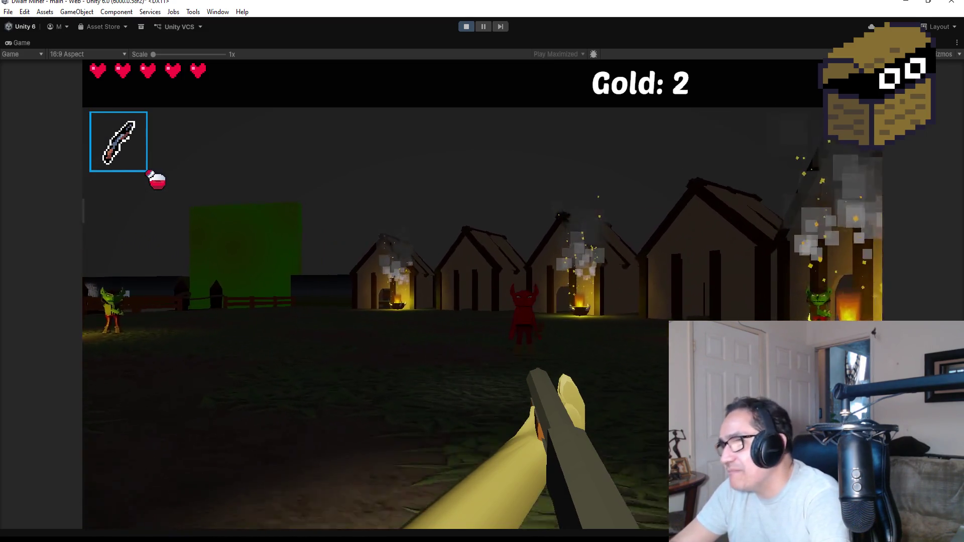
left_click(376, 294)
left_click(376, 294)
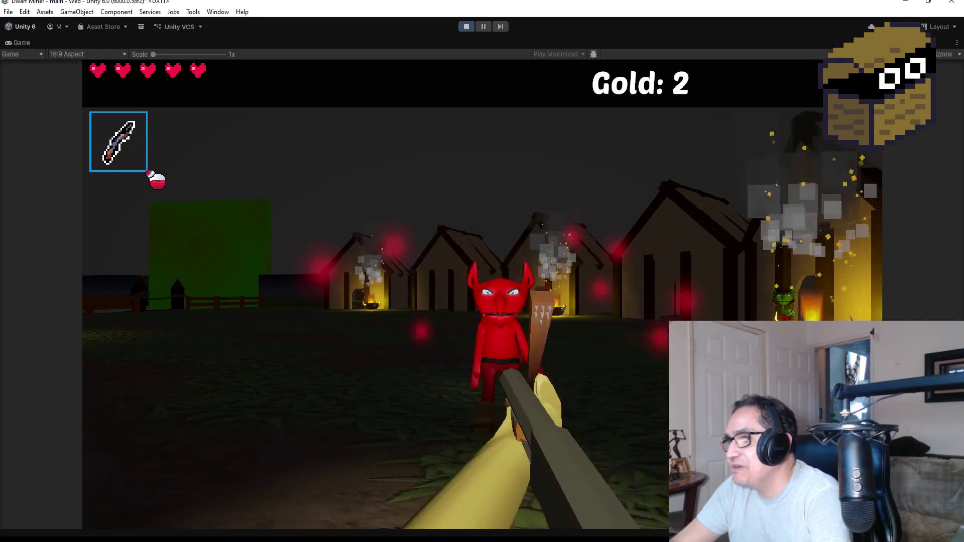
left_click(376, 294)
left_click(376, 294)
key("w")
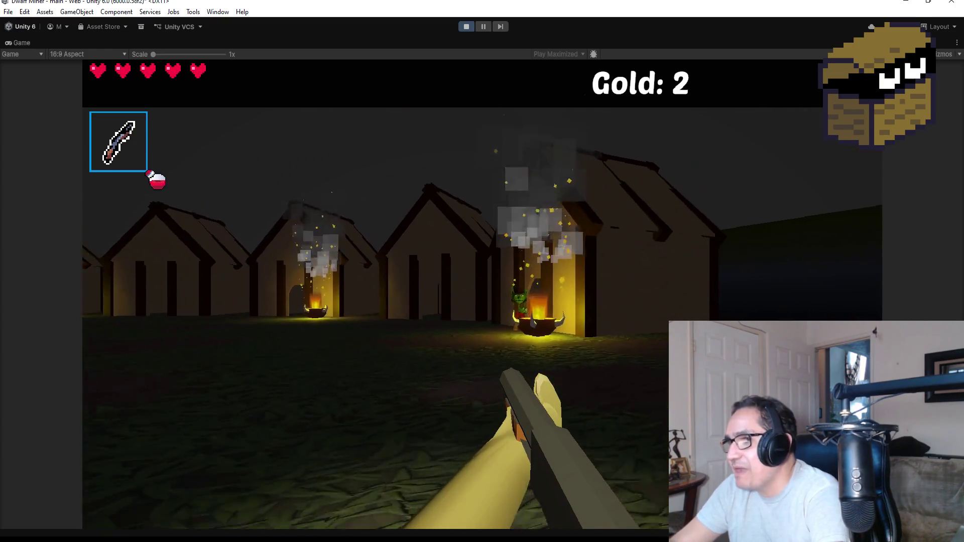
left_click(376, 294)
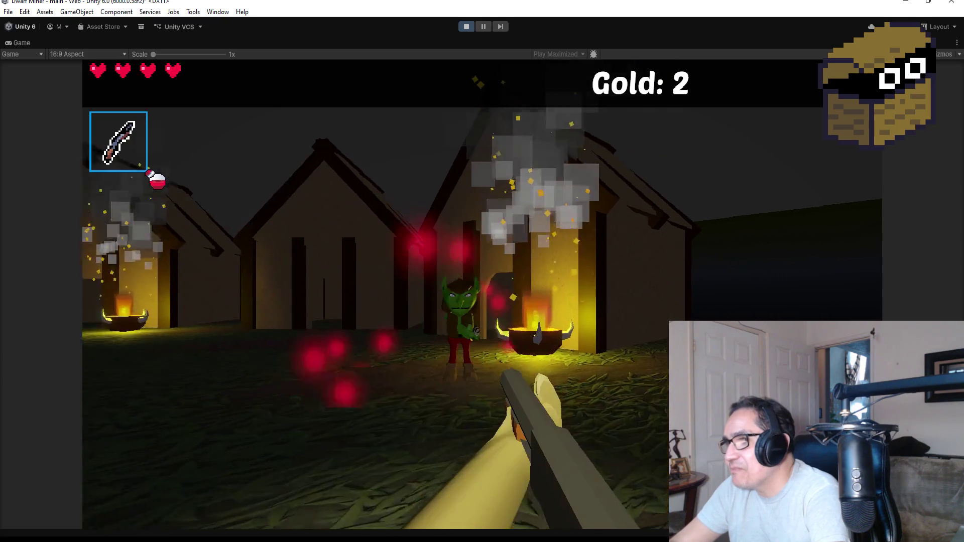
left_click(482, 293)
key("w")
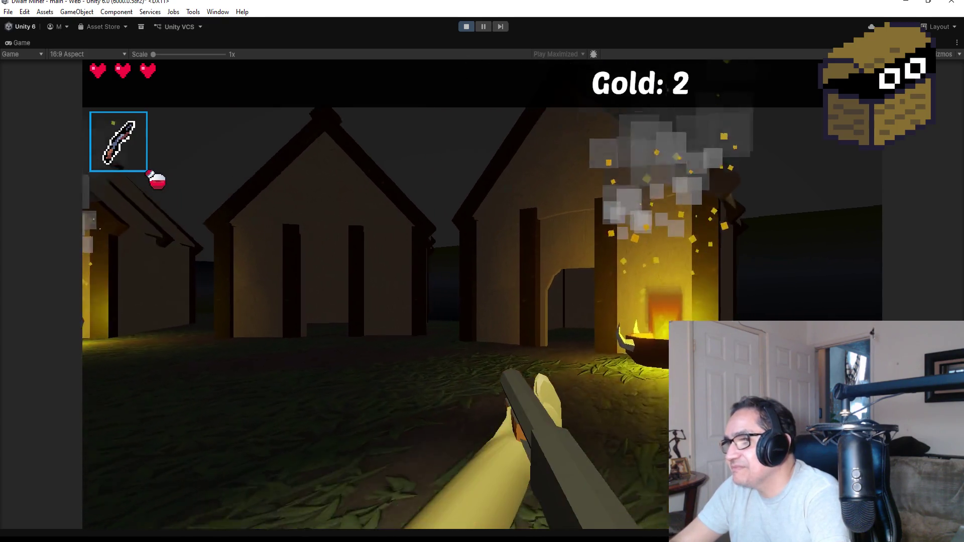
key("w")
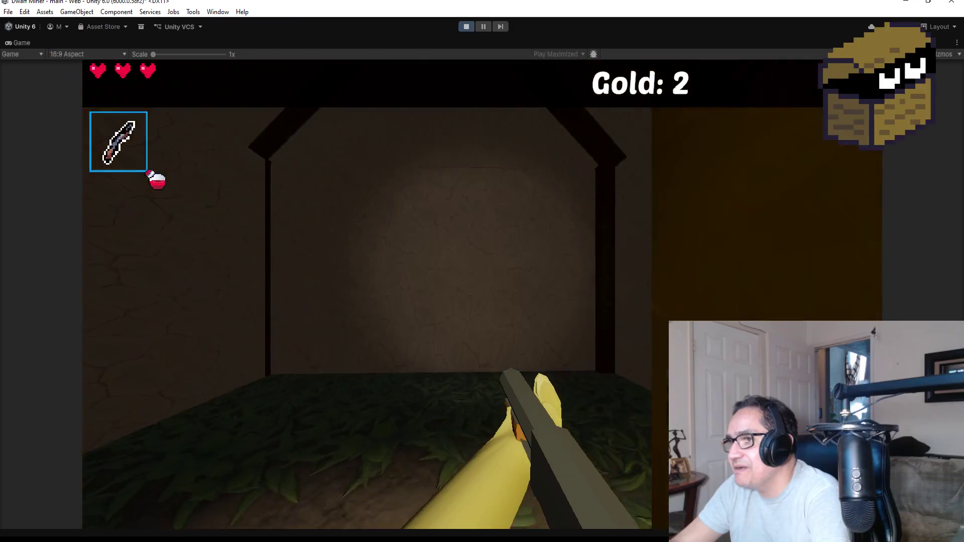
key("w")
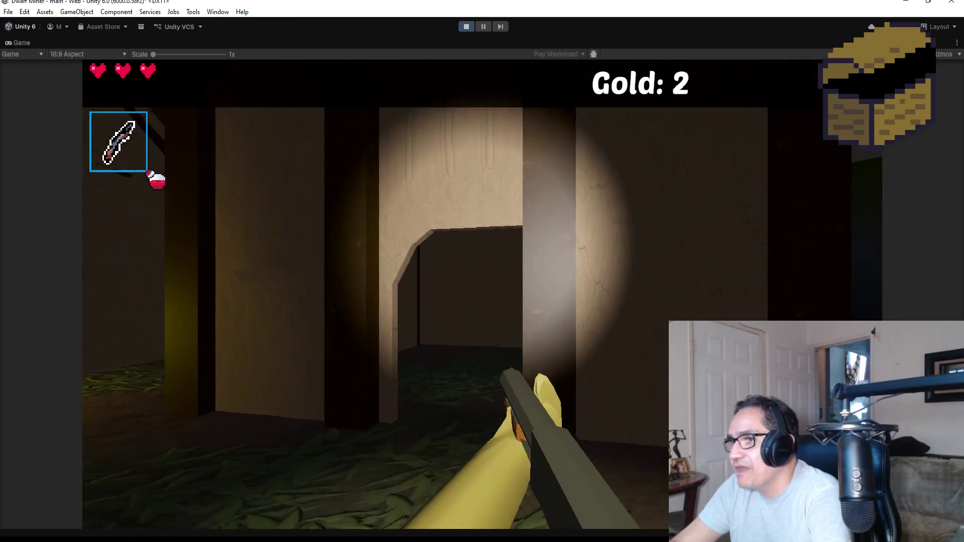
key("w")
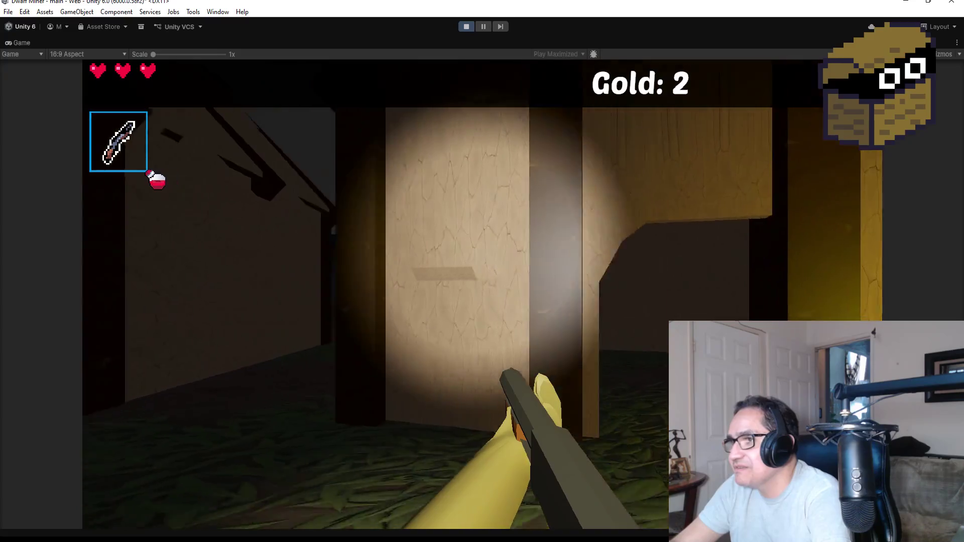
key("w")
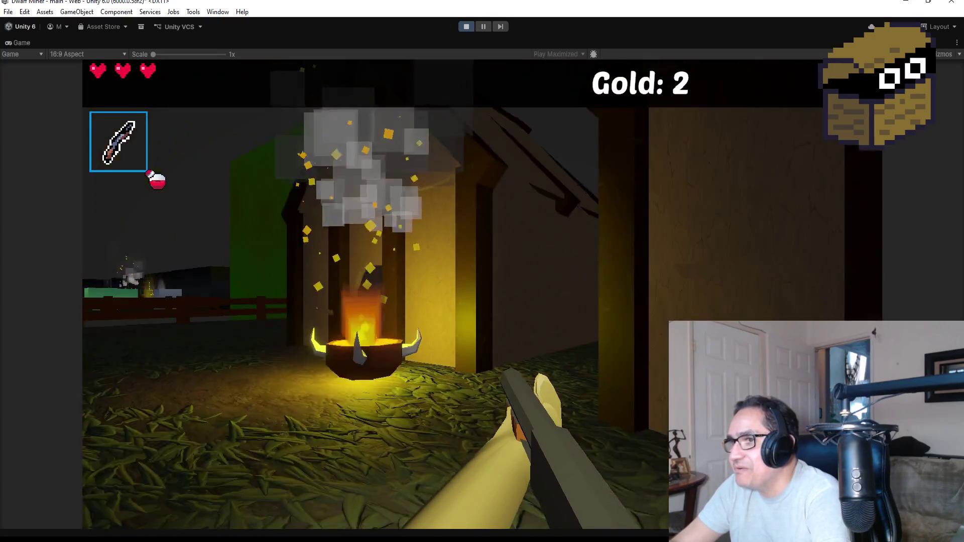
key("w")
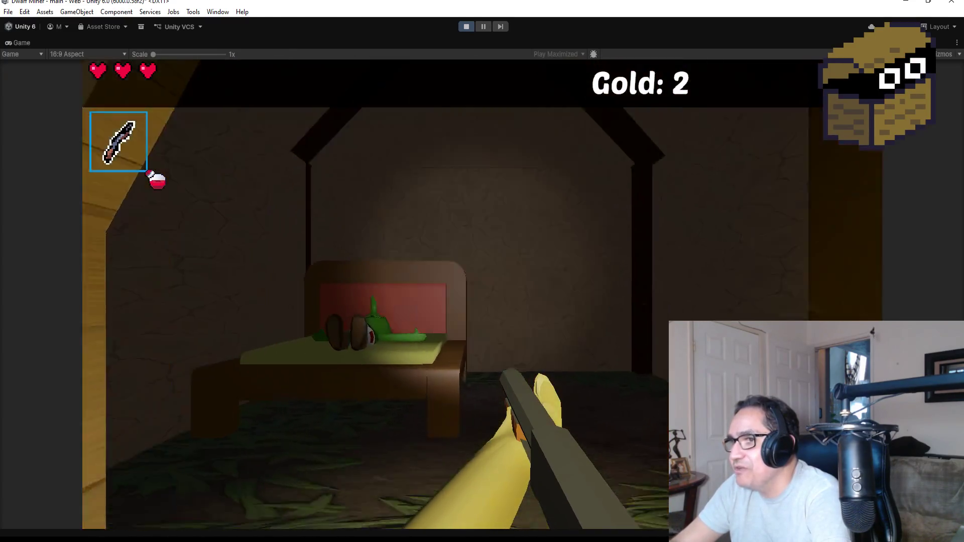
key("w")
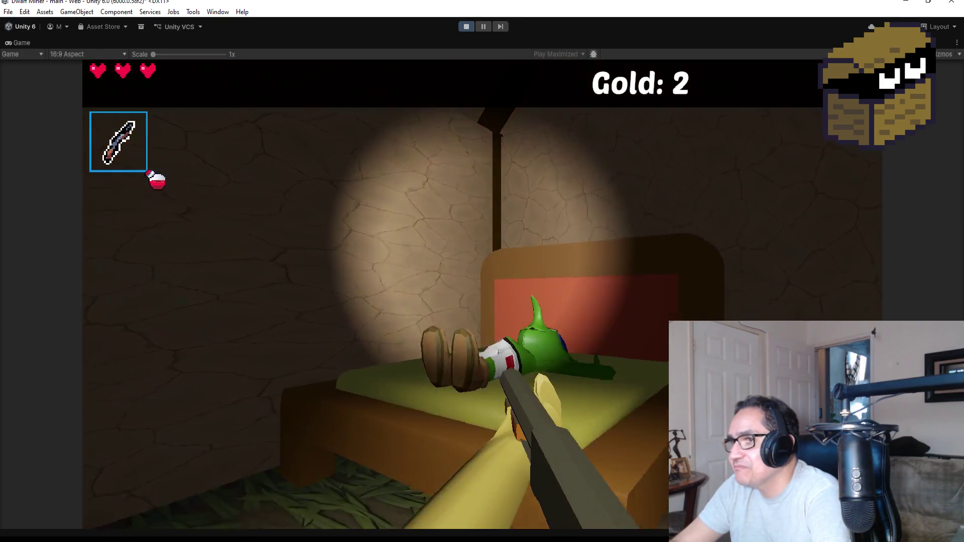
key("s")
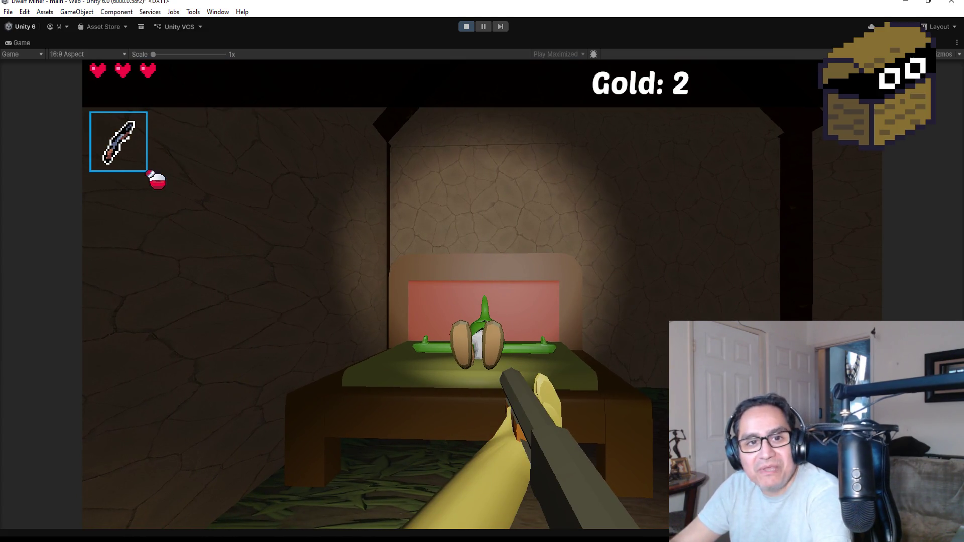
key("Escape")
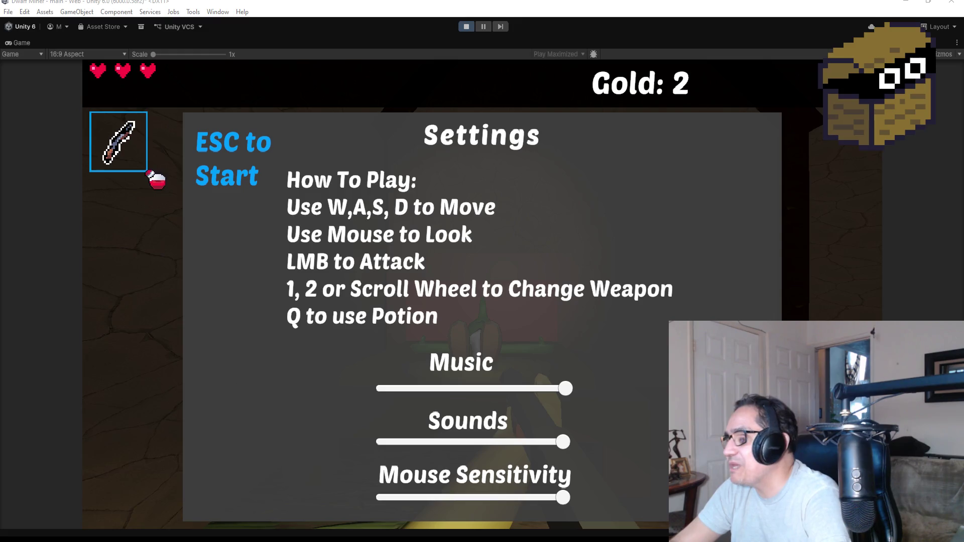
key("Escape")
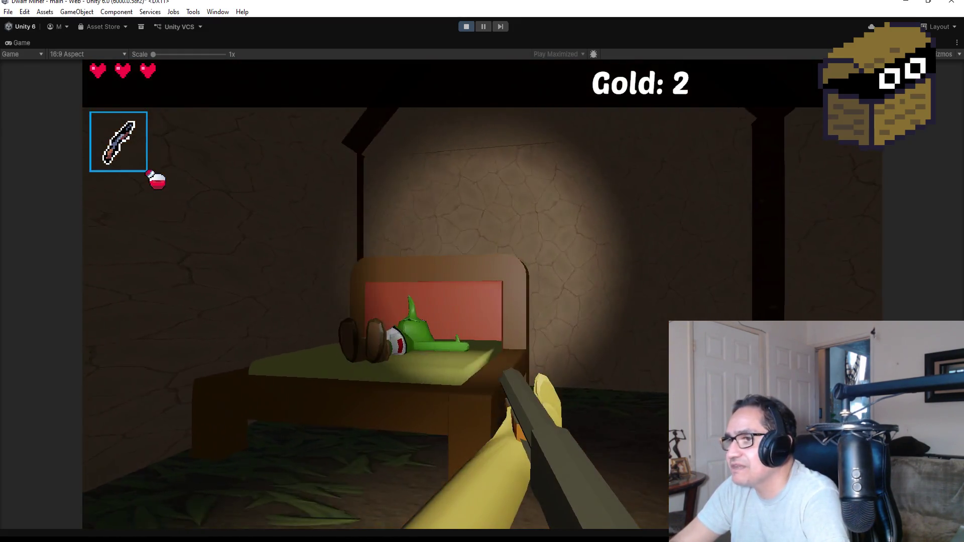
left_click(482, 295)
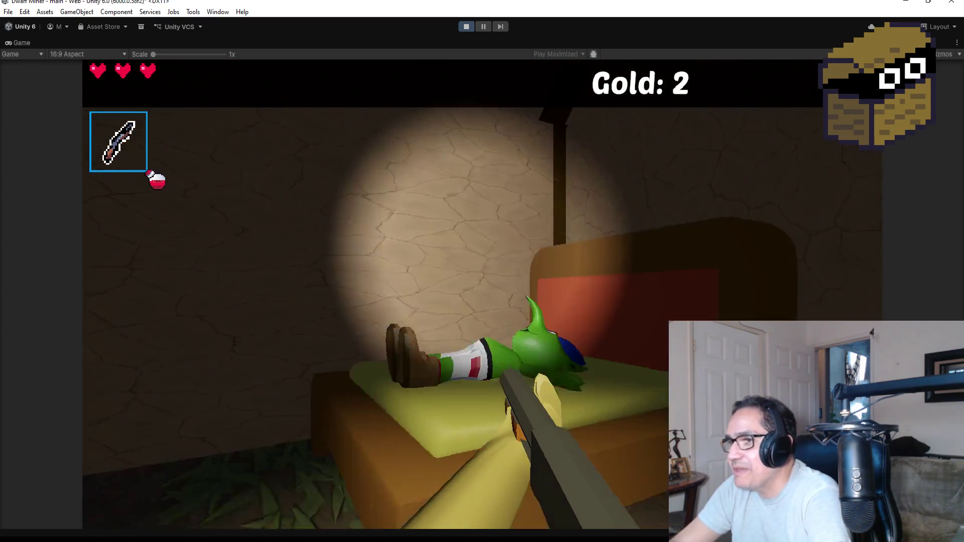
left_click(482, 295)
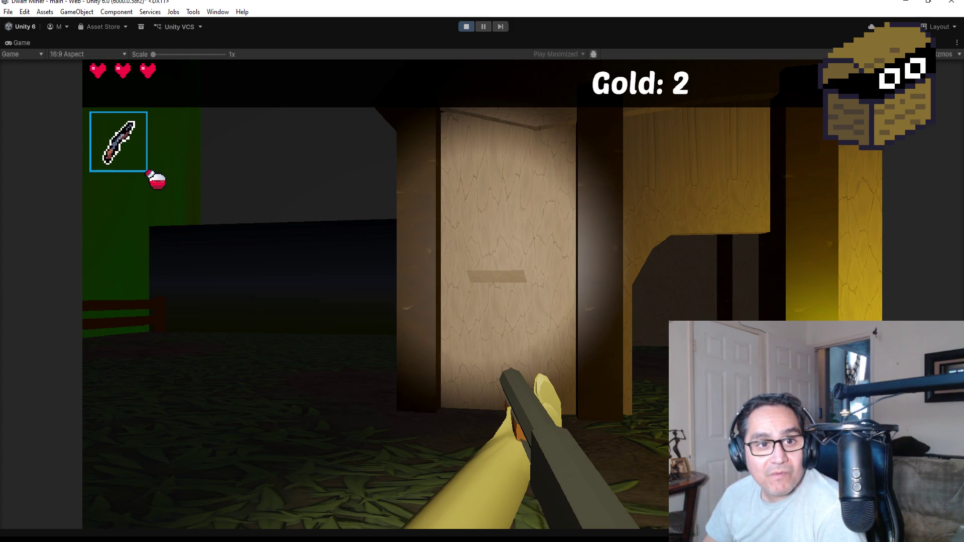
key("Escape")
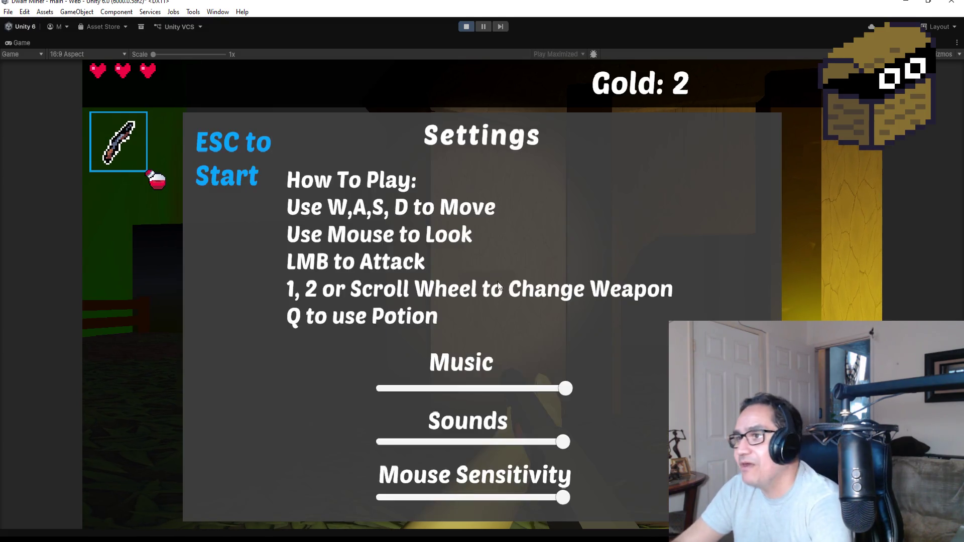
left_click(465, 26)
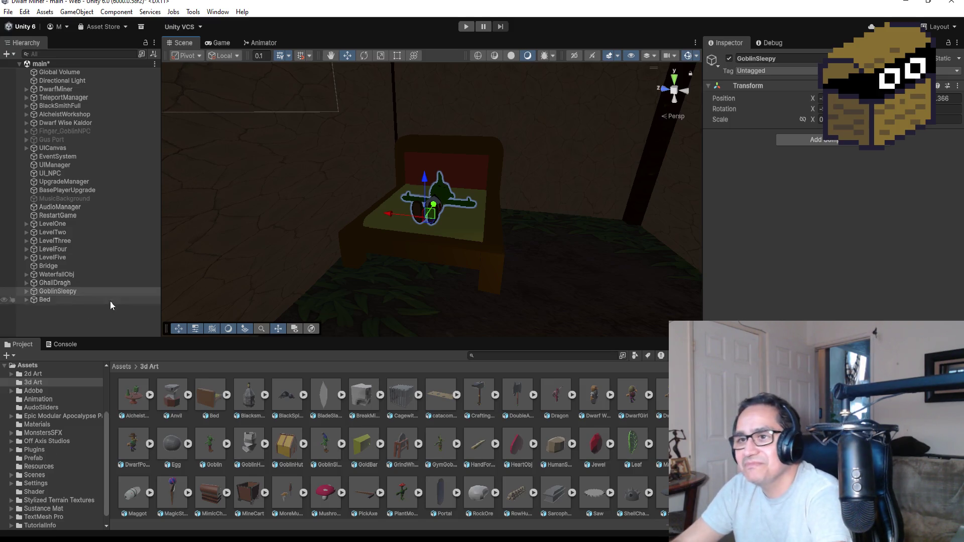
Select the GoblinSleepy and Bed objects in the Hierarchy.
left_click(62, 307)
left_click(62, 290)
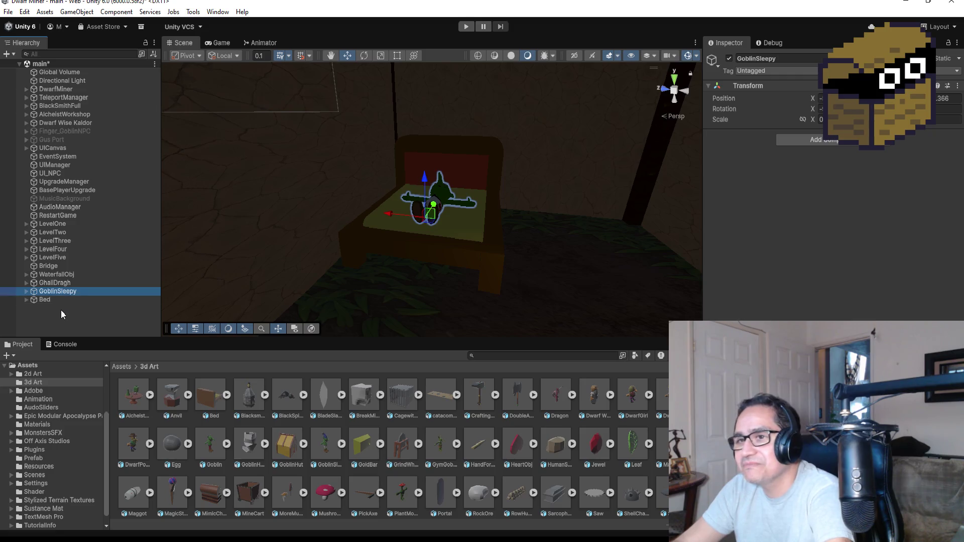
left_click(61, 309)
left_click(50, 303)
left_click(60, 292)
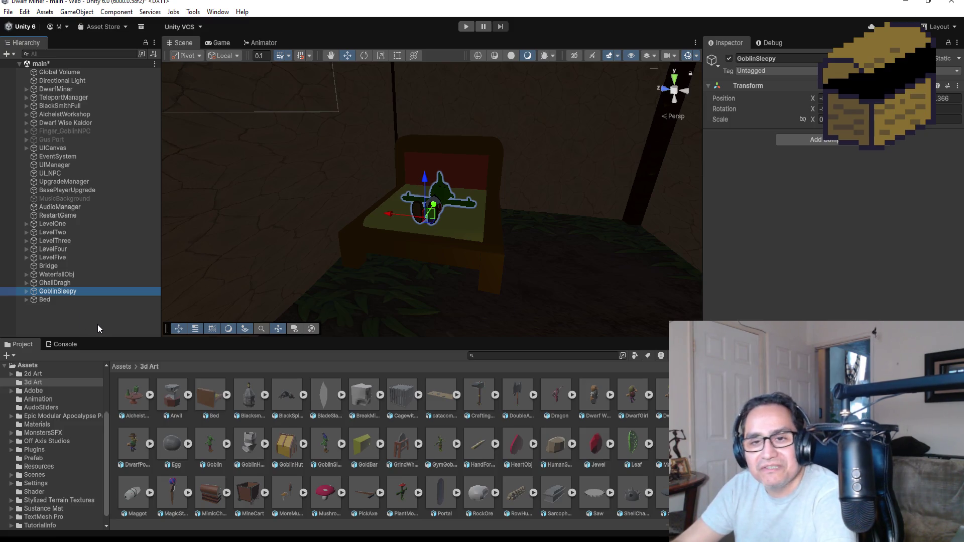
Create a new Effects > Particle System object and frame it in the Scene view.
left_click(60, 313)
right_click(61, 316)
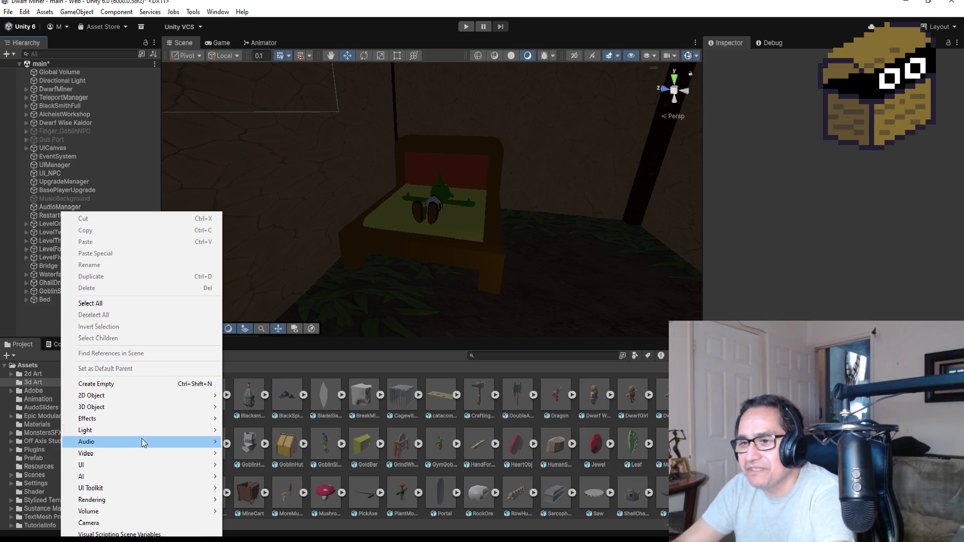
mouse_move(136, 466)
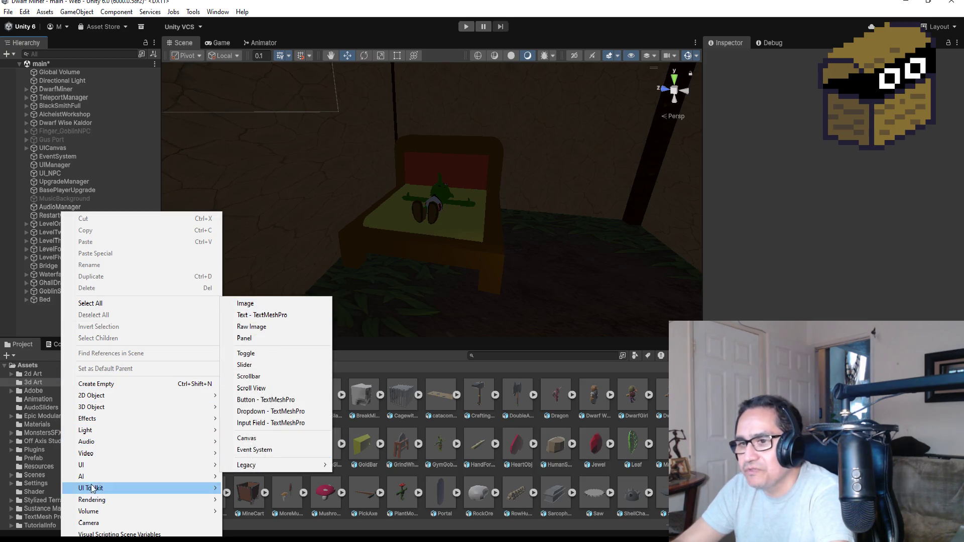
mouse_move(104, 420)
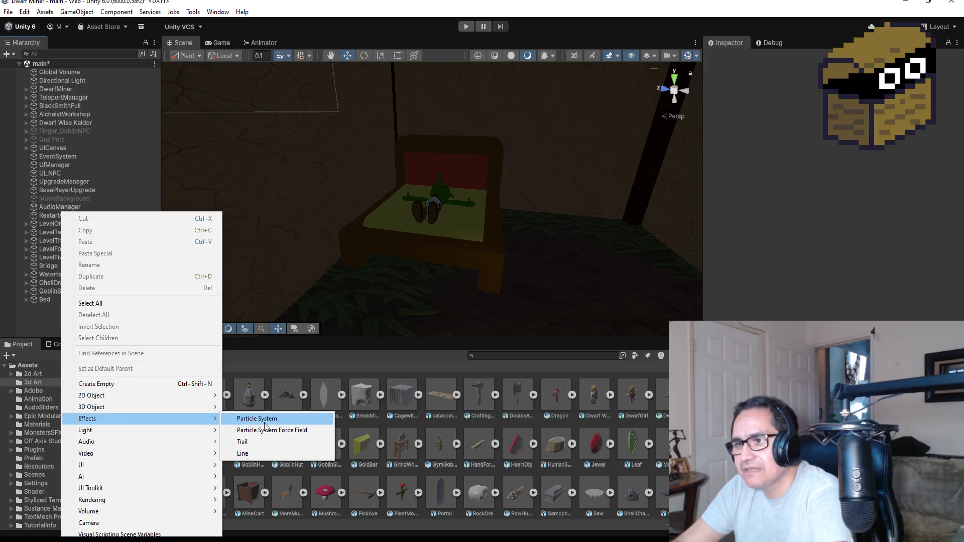
left_click(257, 419)
double_click(69, 308)
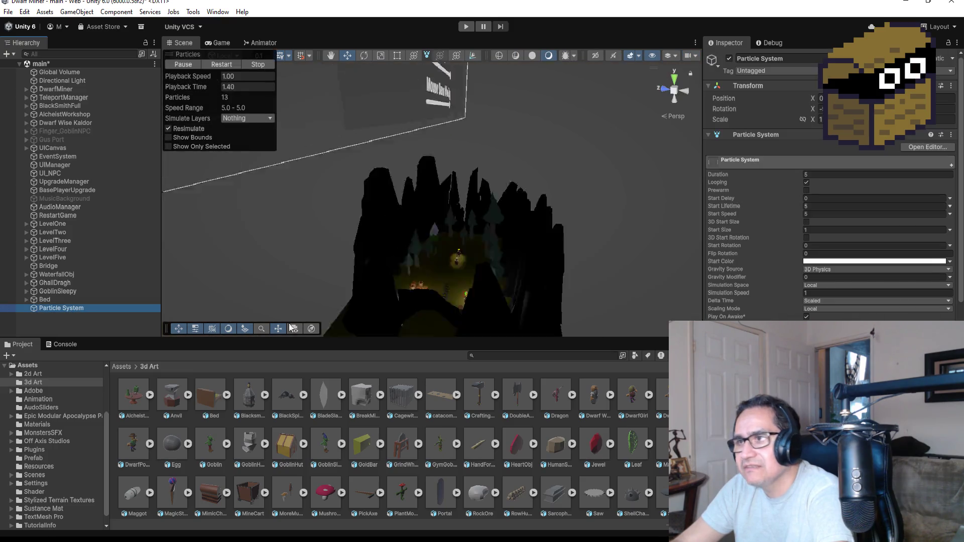
View the new particle system from the left and scroll to its Renderer settings.
scroll(554, 241, "down", 5)
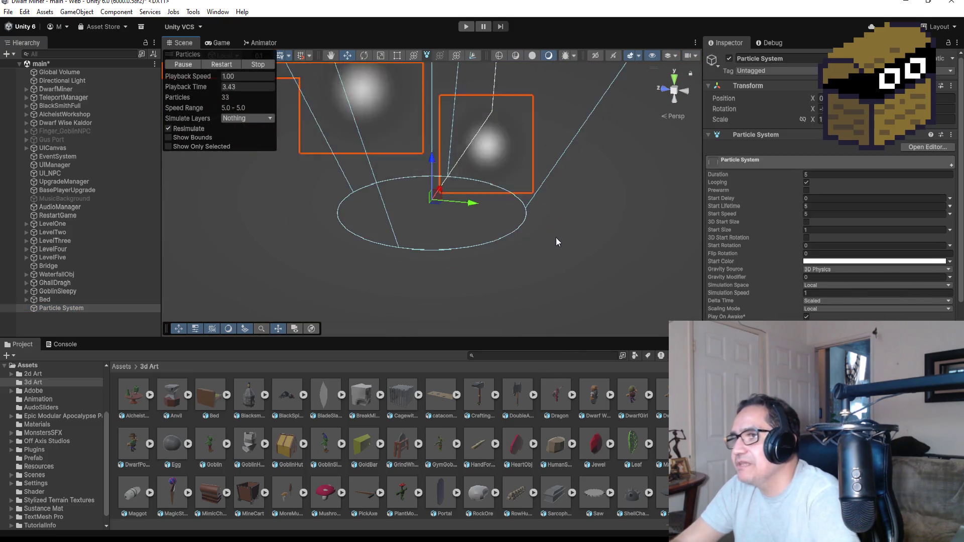
left_click(687, 90)
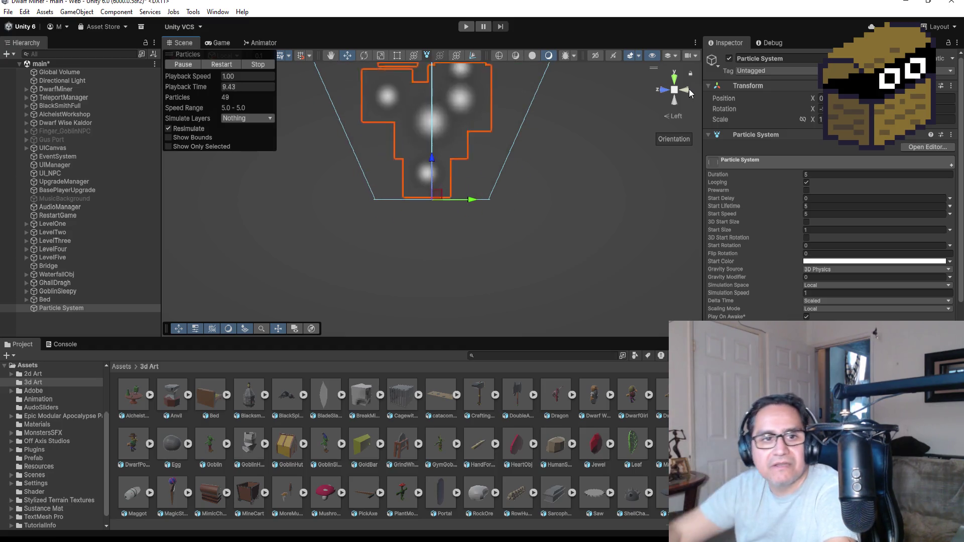
scroll(814, 307, "down", 5)
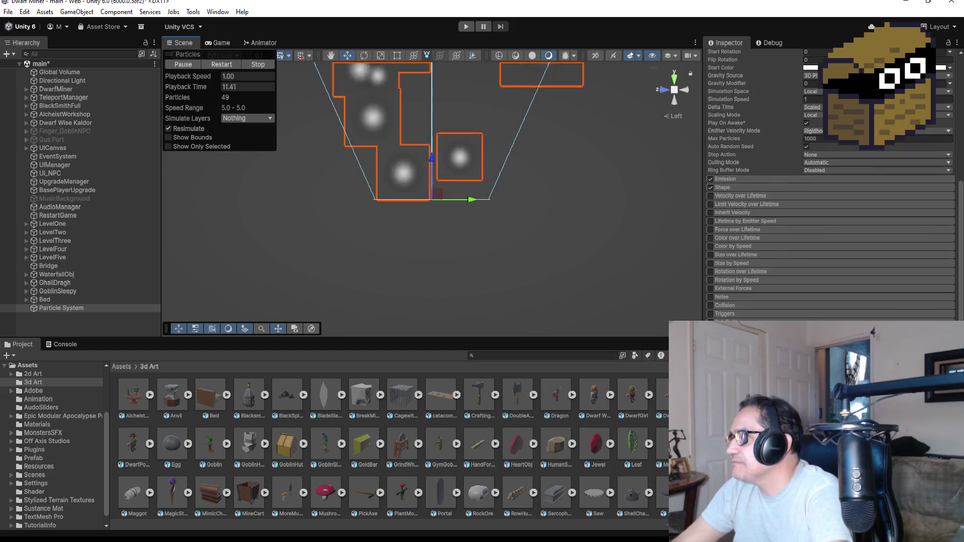
scroll(829, 185, "down", 4)
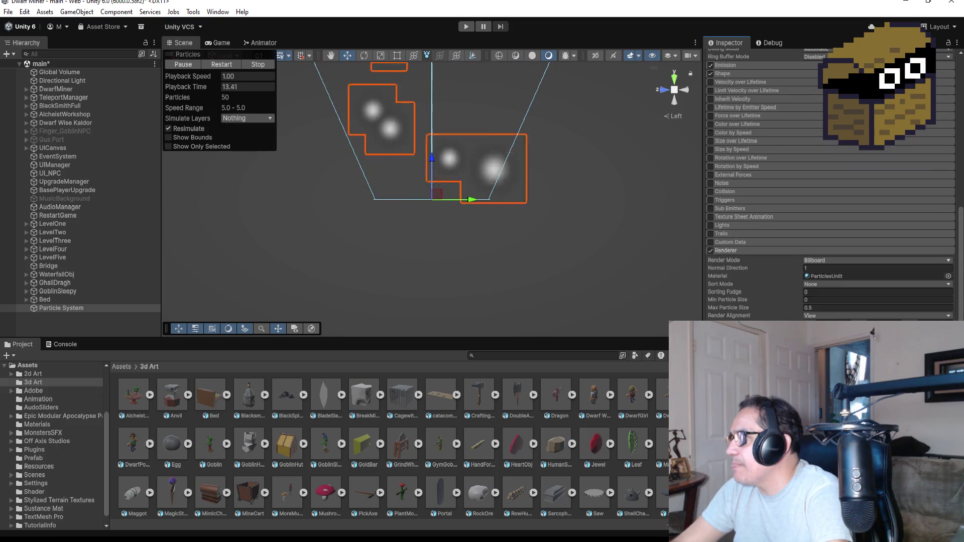
Search materials for 'z' but keep ParticlesUnlit, then switch to File Explorer.
left_click(948, 276)
type("z")
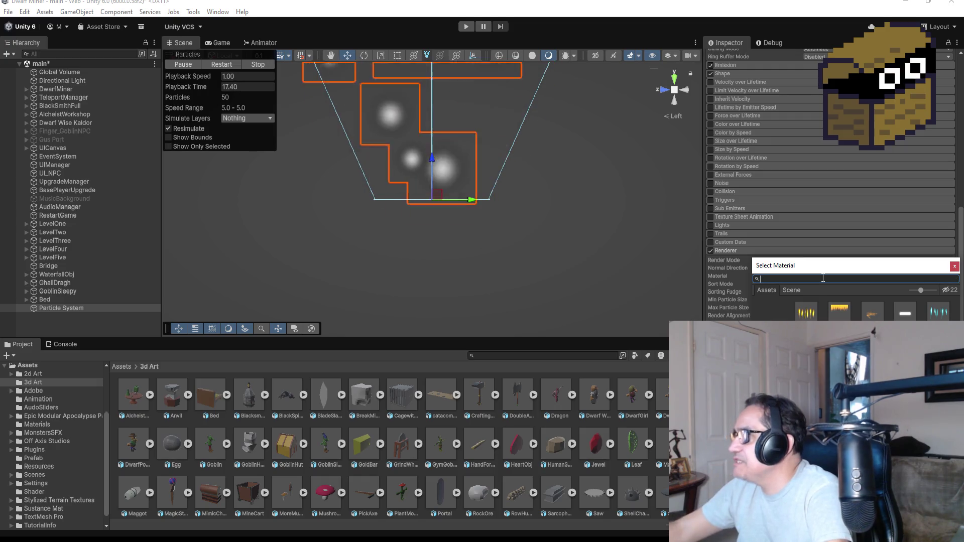
left_click(954, 266)
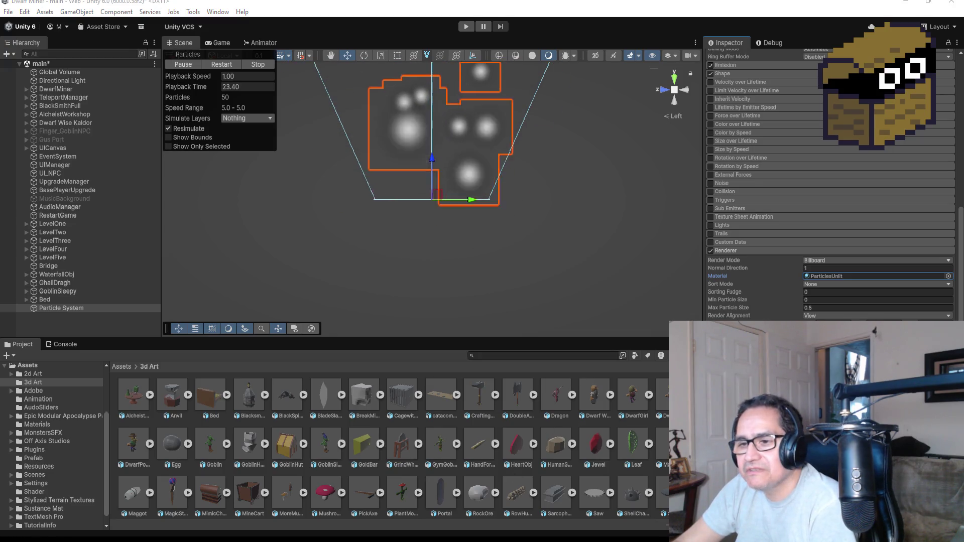
key("alt+Tab")
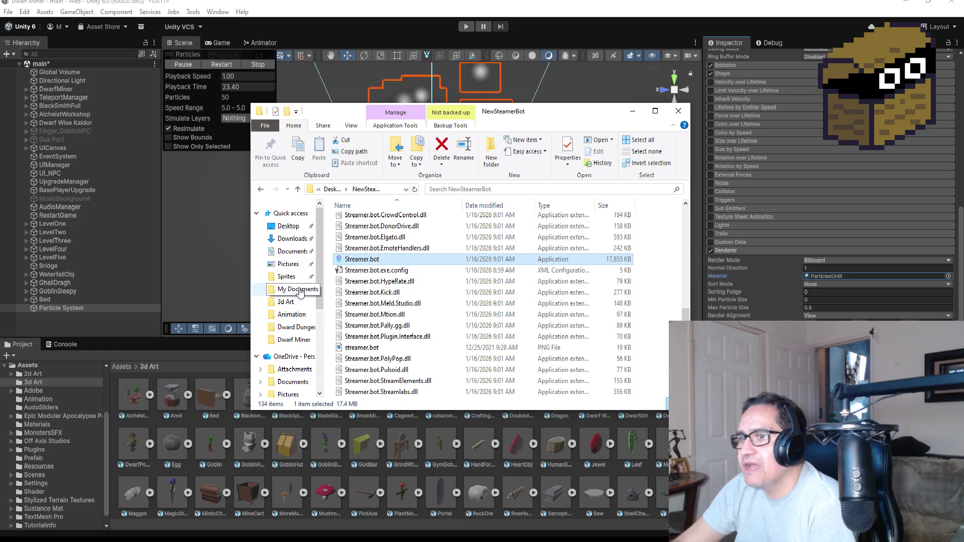
Browse My Documents and its Unity projects folder.
left_click(298, 290)
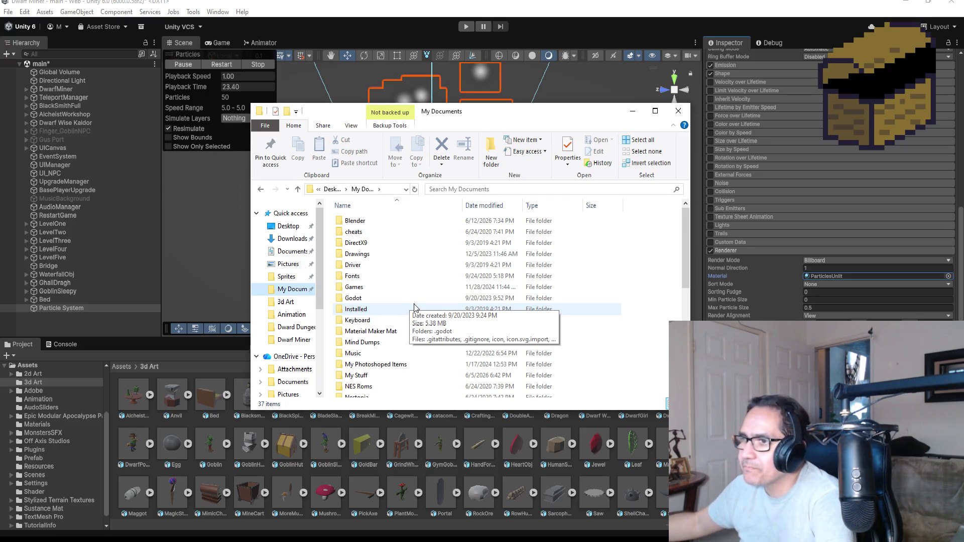
scroll(410, 321, "down", 7)
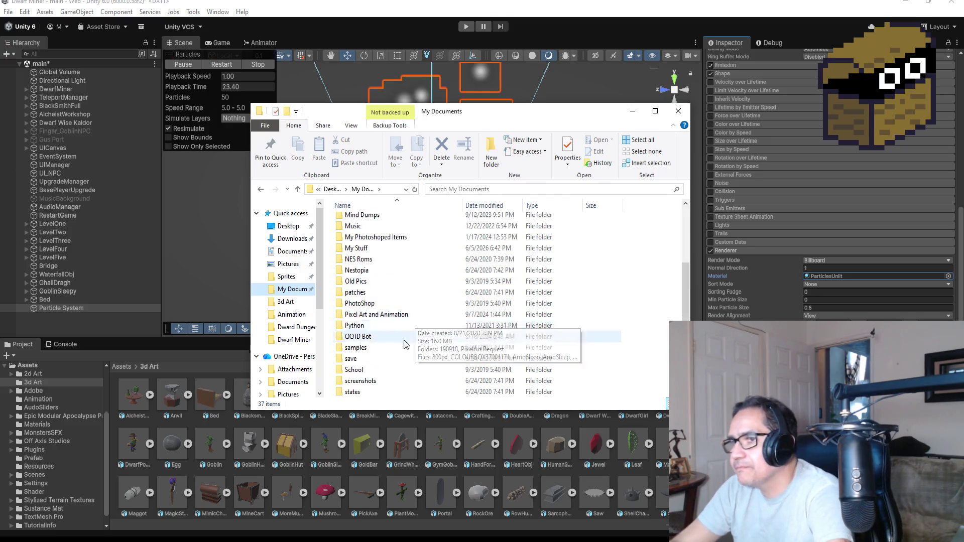
double_click(367, 314)
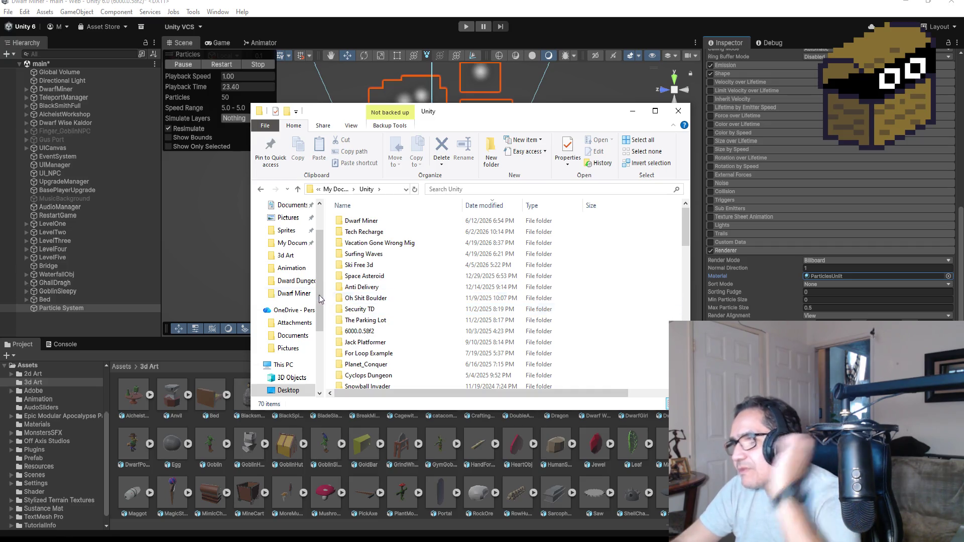
scroll(275, 207, "up", 2)
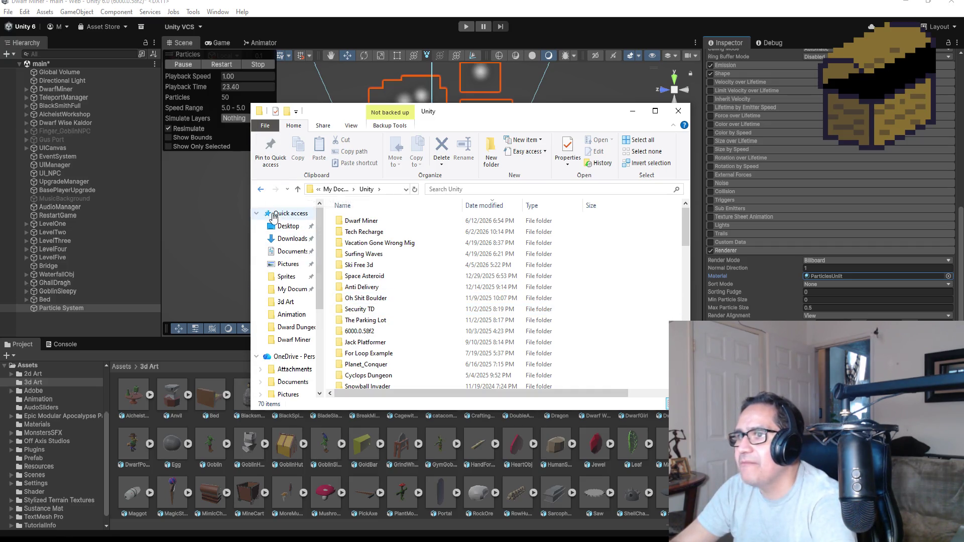
Go via Quick access, OneDrive and This PC into Data (D:), selecting Unity3d Backup.
left_click(290, 213)
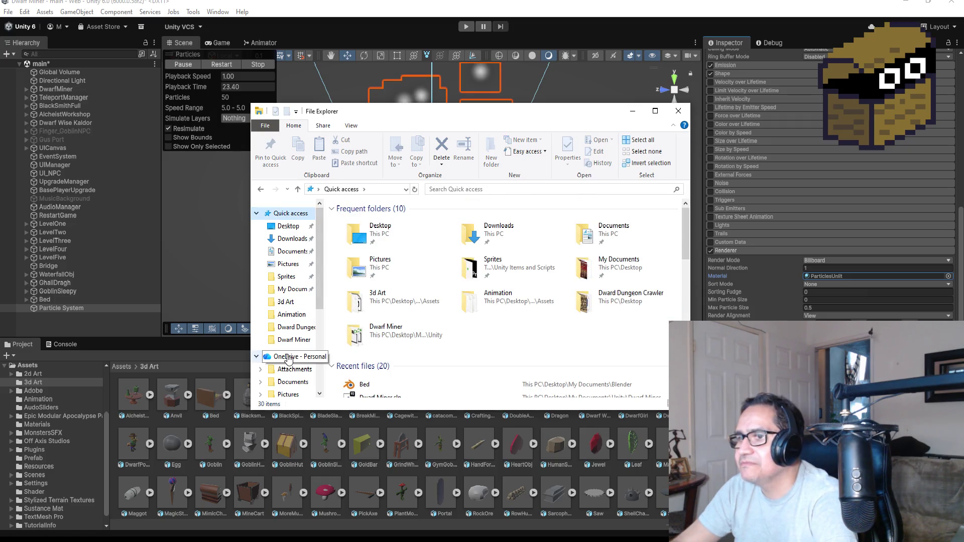
left_click(289, 357)
scroll(299, 353, "down", 1)
left_click(283, 364)
double_click(502, 359)
left_click(371, 248)
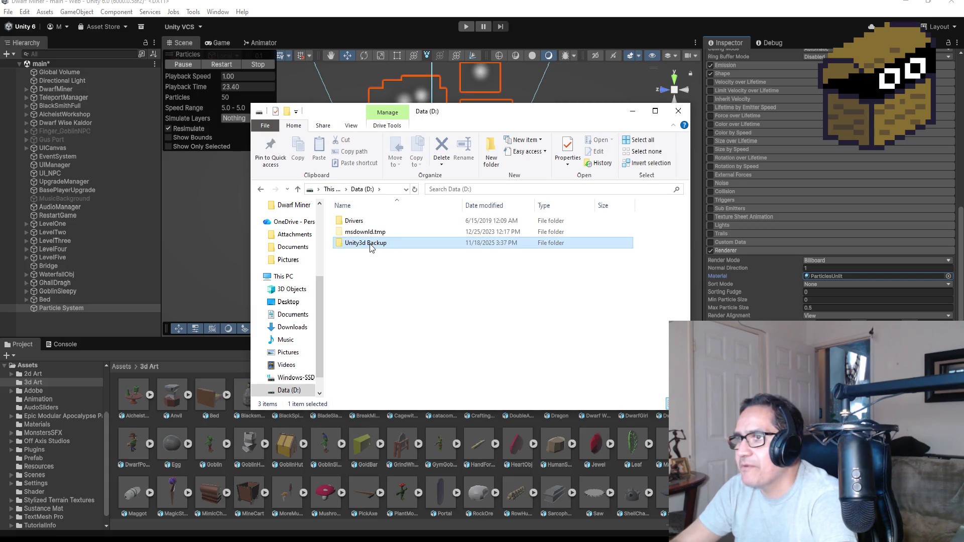
Open Unity3d Backup > Survival3d > Assets, peek into Materials, and return to Assets.
double_click(372, 246)
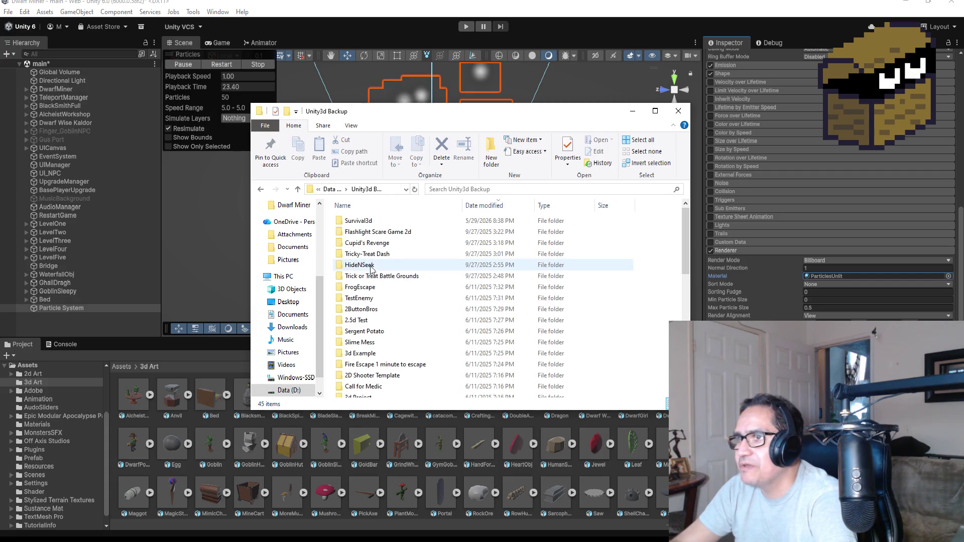
double_click(369, 221)
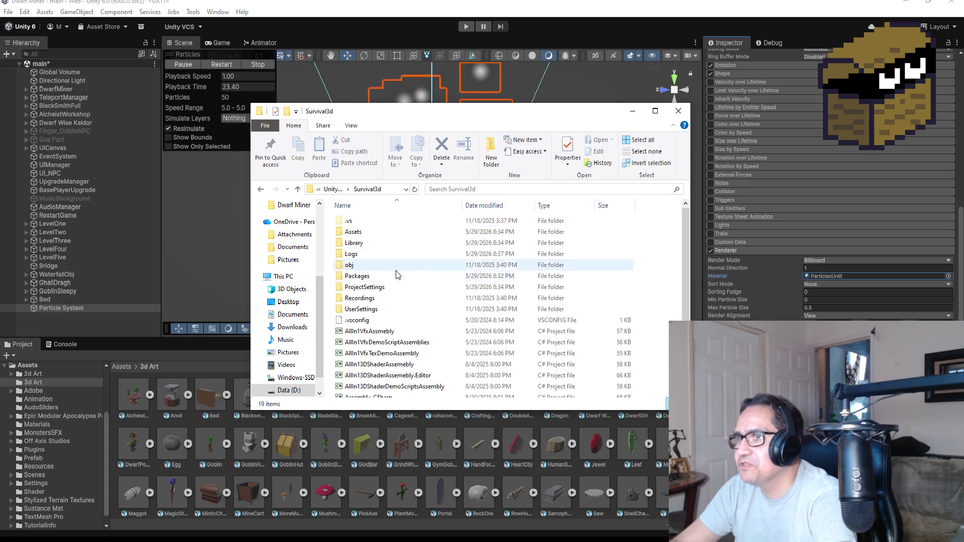
double_click(362, 234)
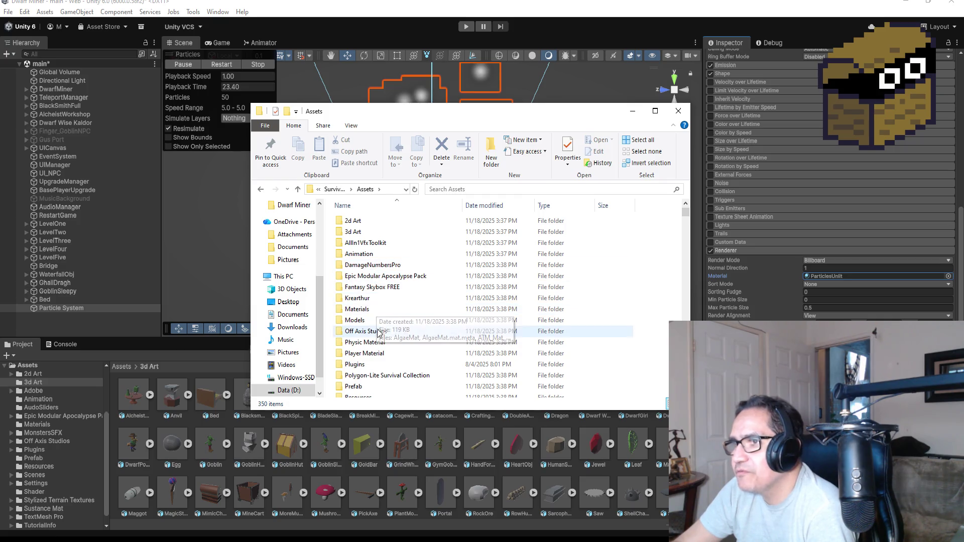
double_click(375, 310)
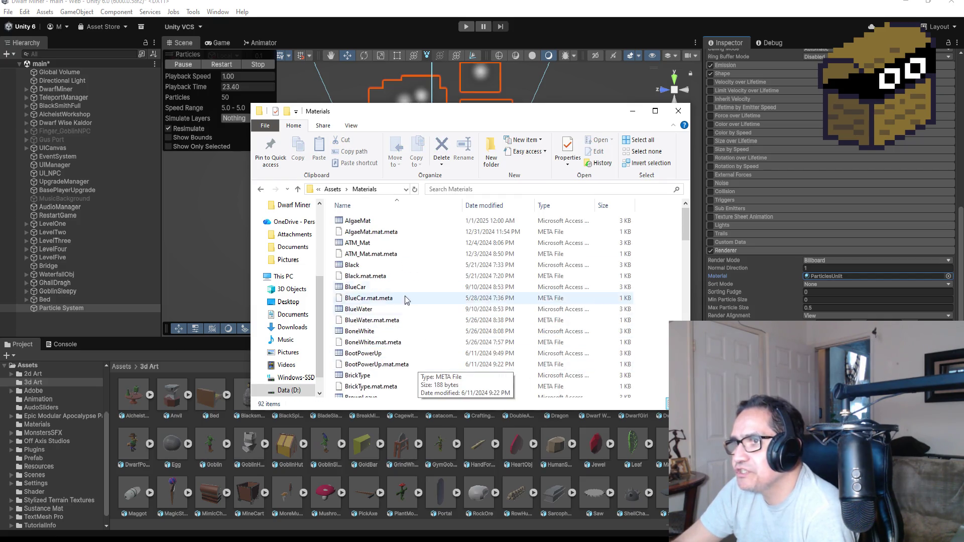
left_click(333, 189)
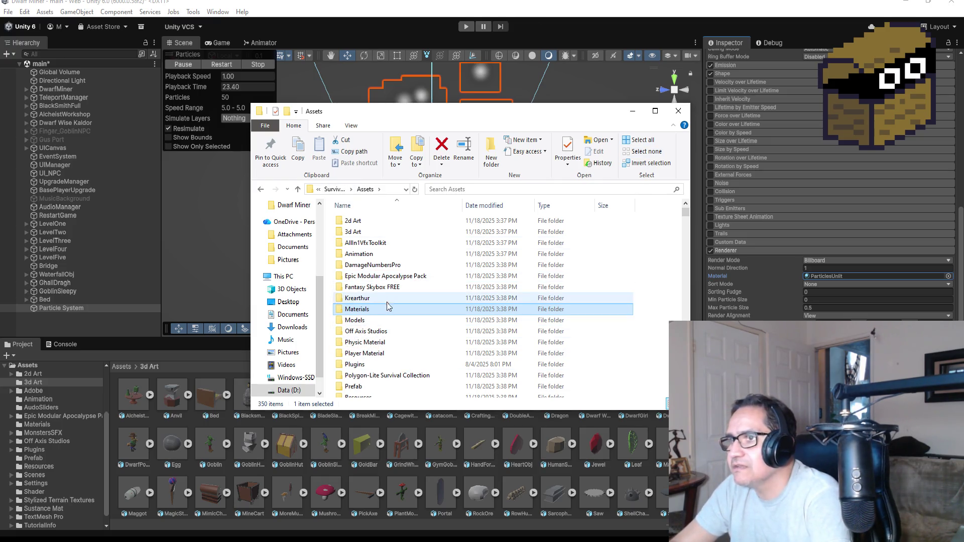
Open the 2d Art folder, select the Zzz image, and return to Unity.
double_click(353, 221)
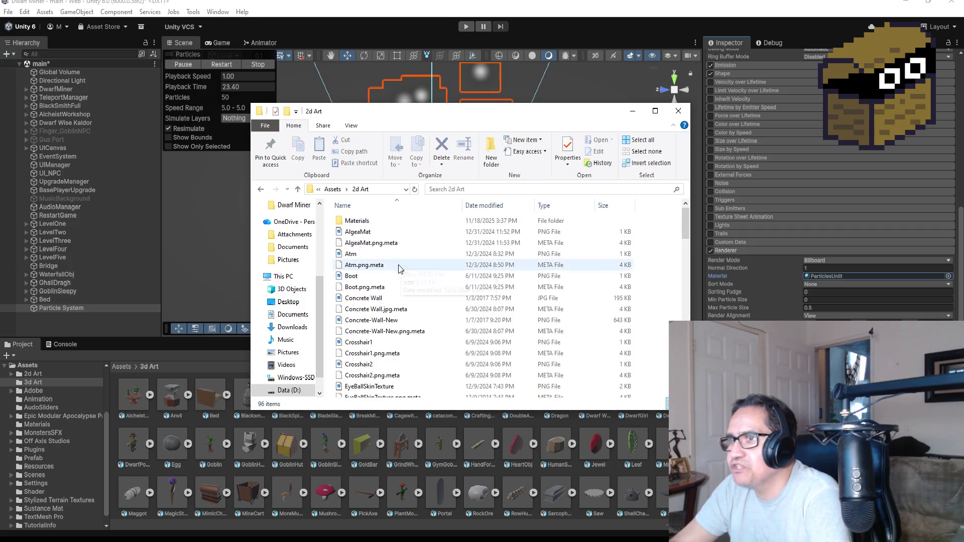
scroll(425, 325, "down", 8)
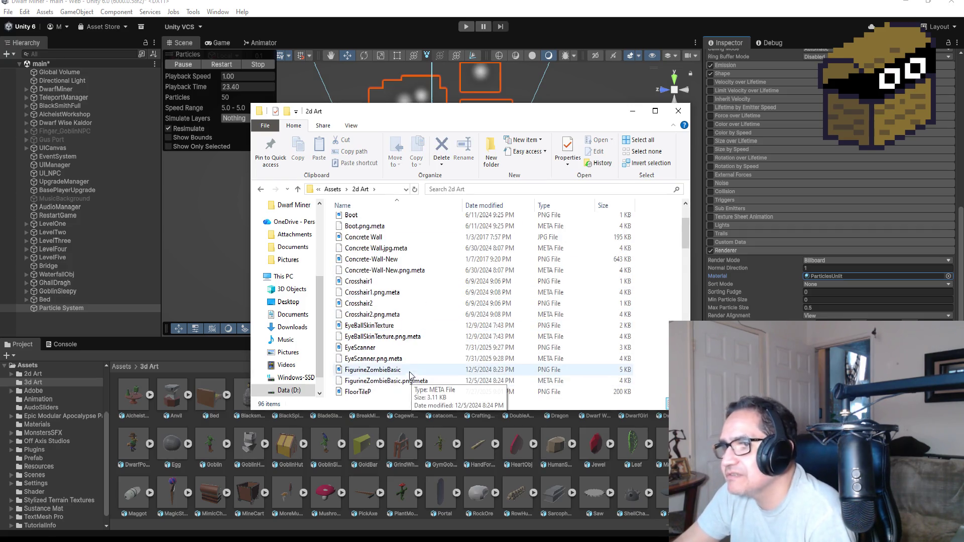
scroll(422, 372, "down", 15)
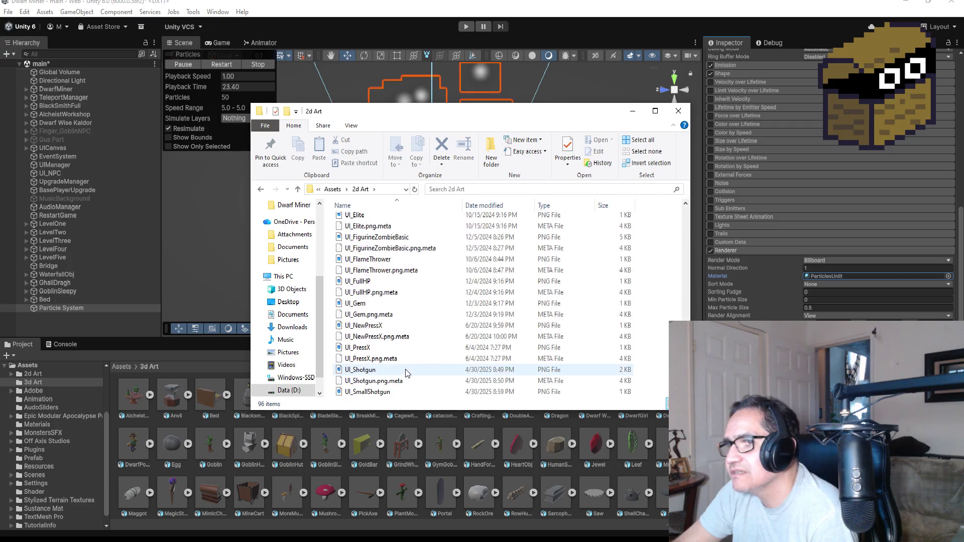
left_click(349, 380)
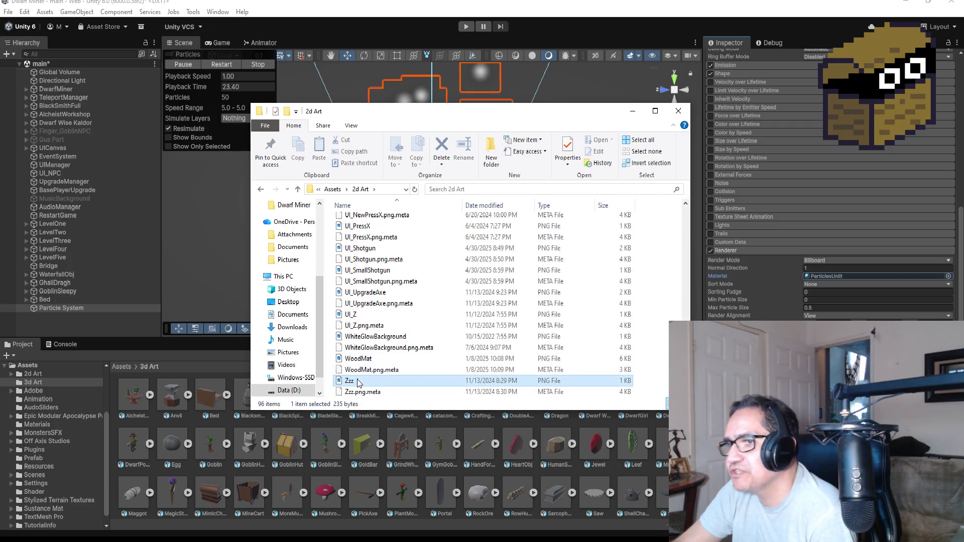
left_click(122, 366)
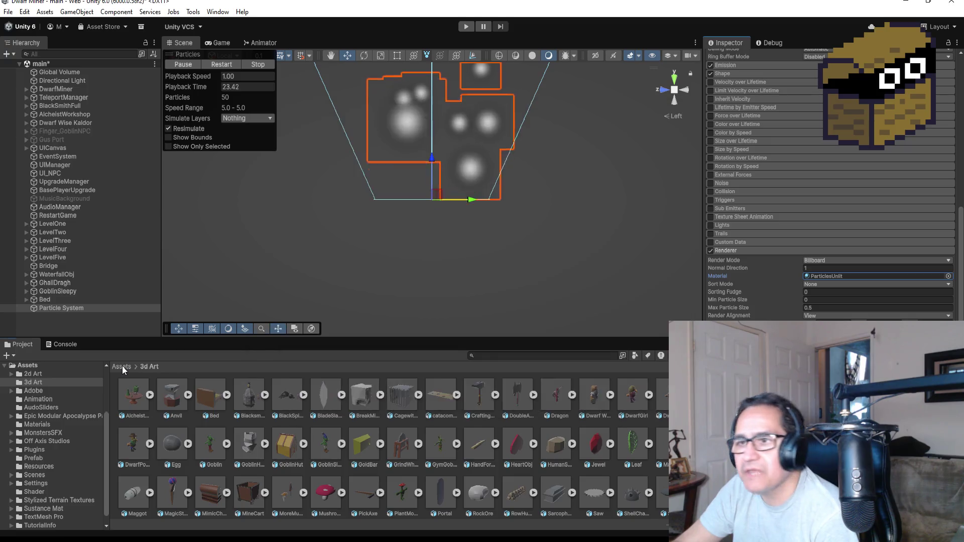
Open 2d Art in the Project panel and select Zzz to show its Texture 2D import settings.
double_click(134, 395)
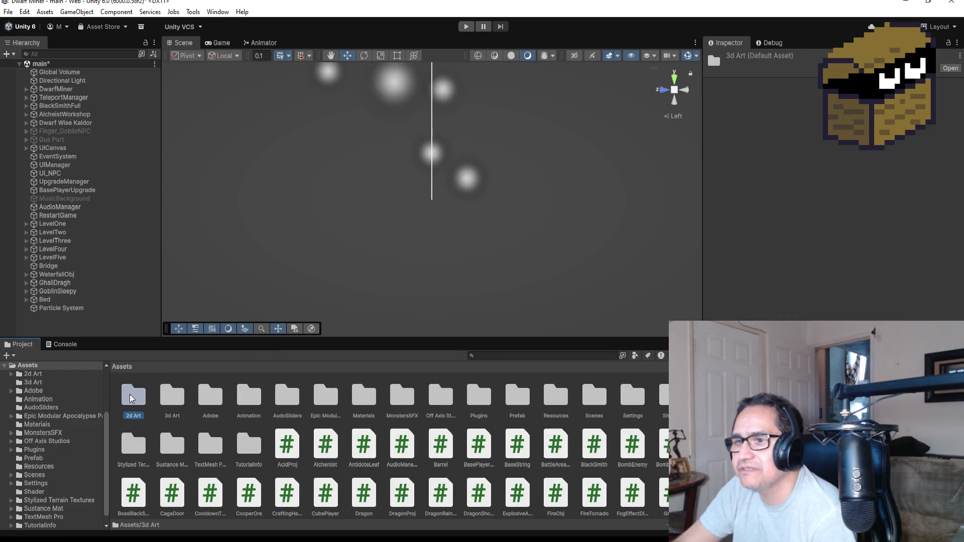
scroll(341, 458, "down", 3)
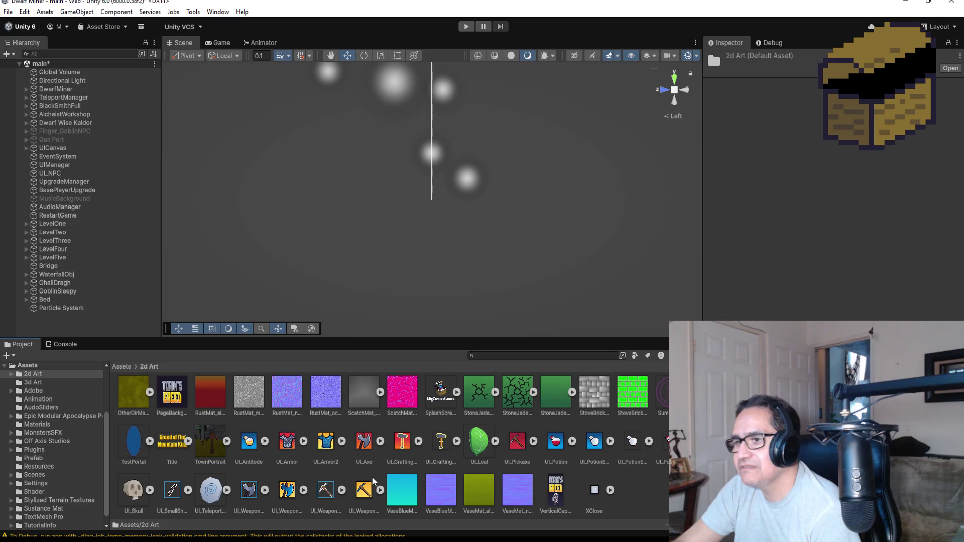
key("alt+Tab")
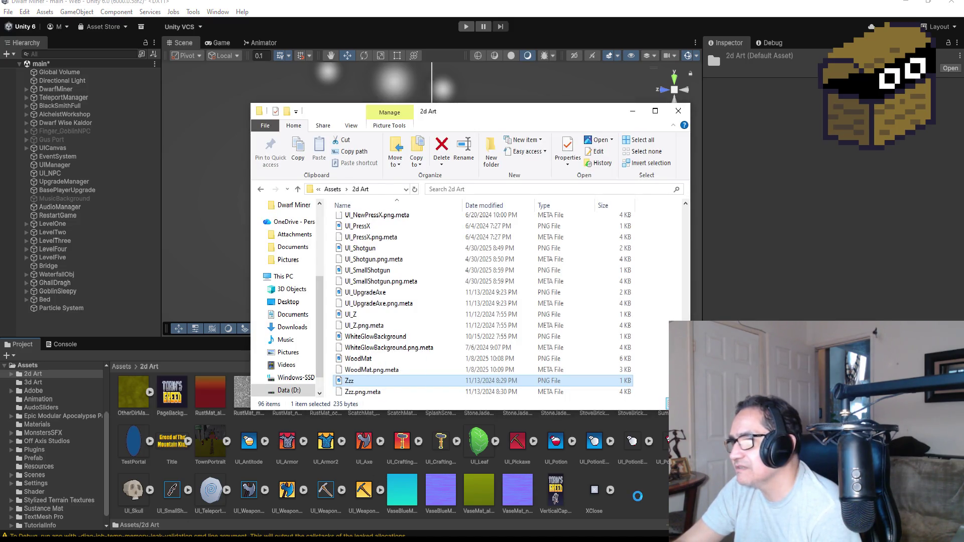
left_click(632, 111)
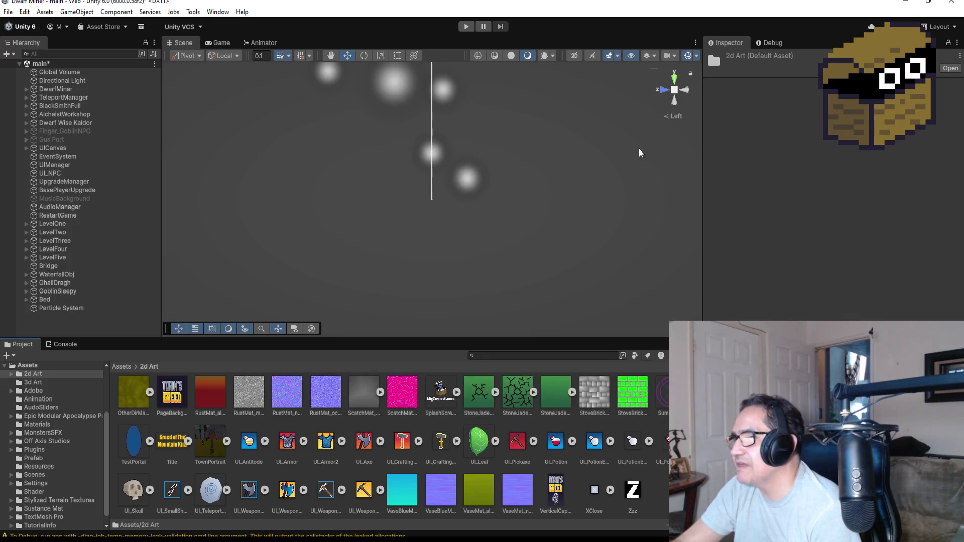
left_click(629, 508)
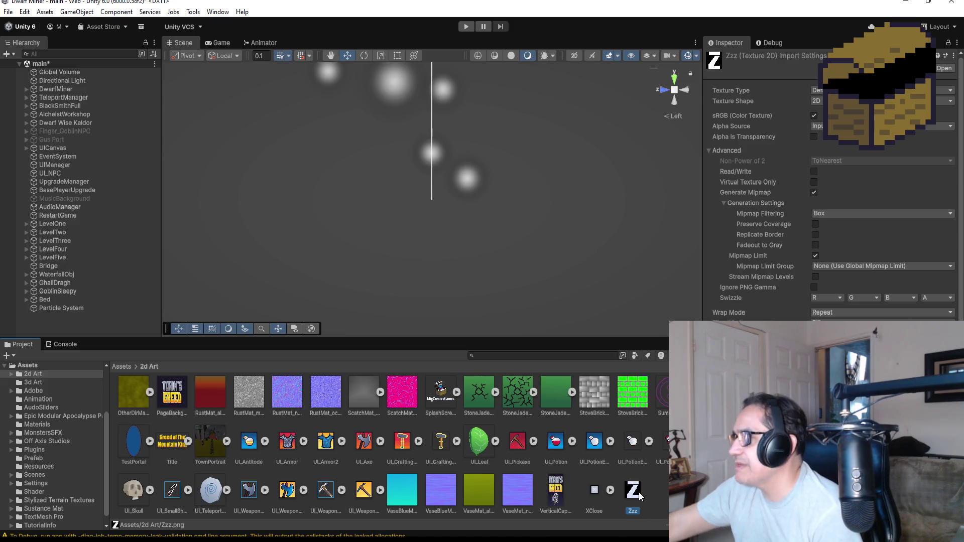
Delete Zzz.png from the 2d Art folder, confirm, and minimize the Unity editor.
key("Delete")
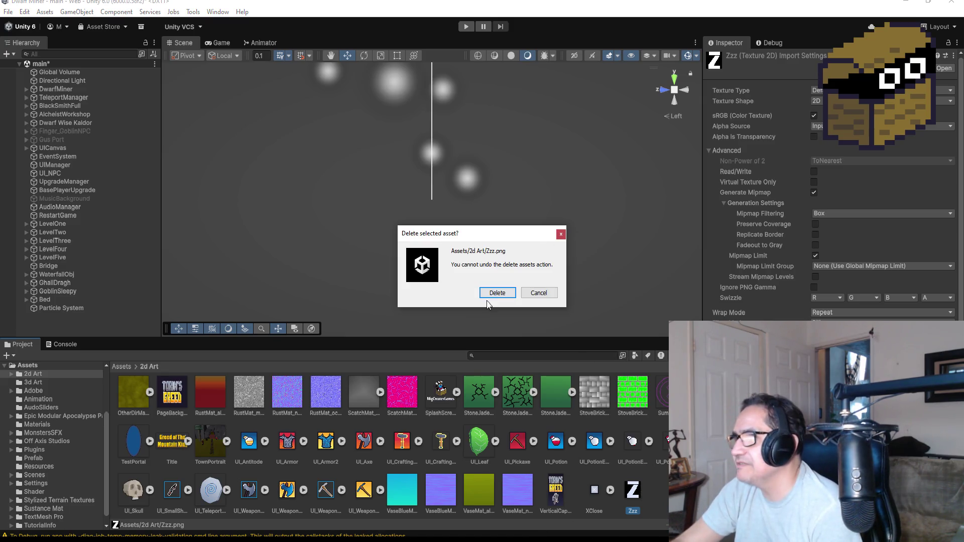
left_click(486, 293)
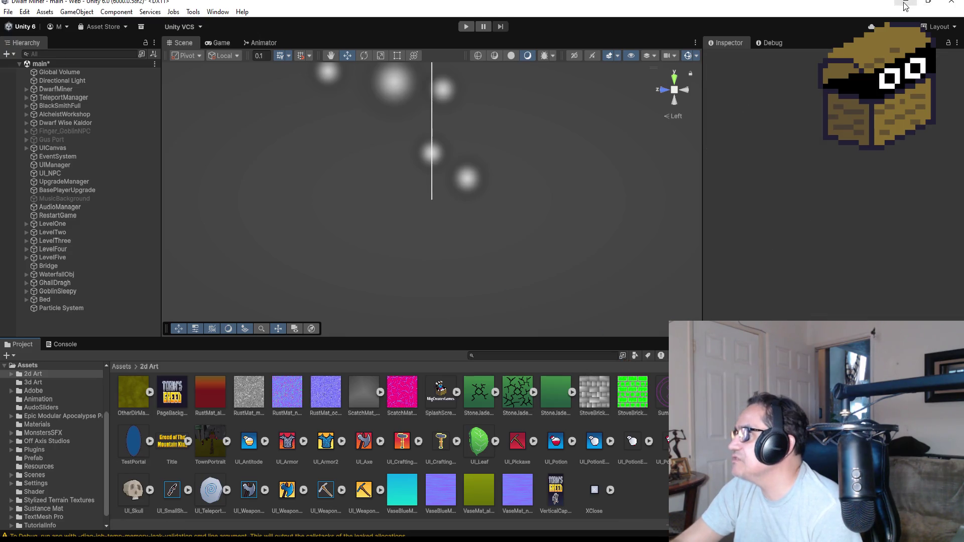
left_click(905, 2)
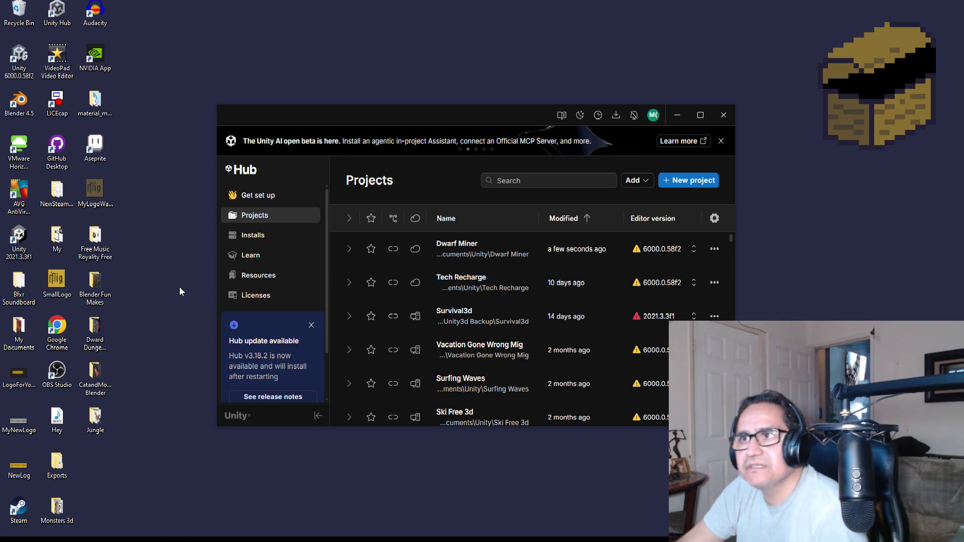
Launch Aseprite and create Sprite-0001 at 120×120, RGBA with a transparent background.
double_click(93, 145)
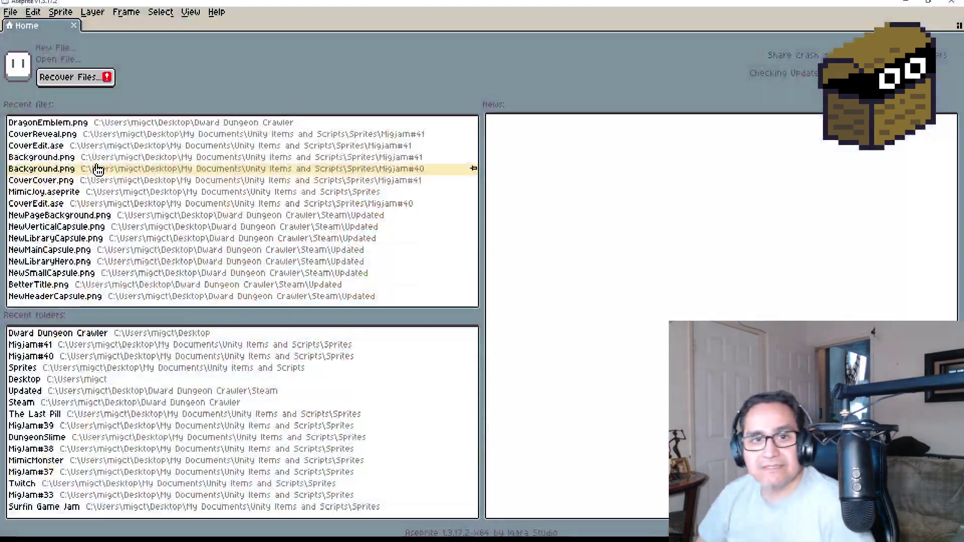
left_click(11, 11)
left_click(22, 23)
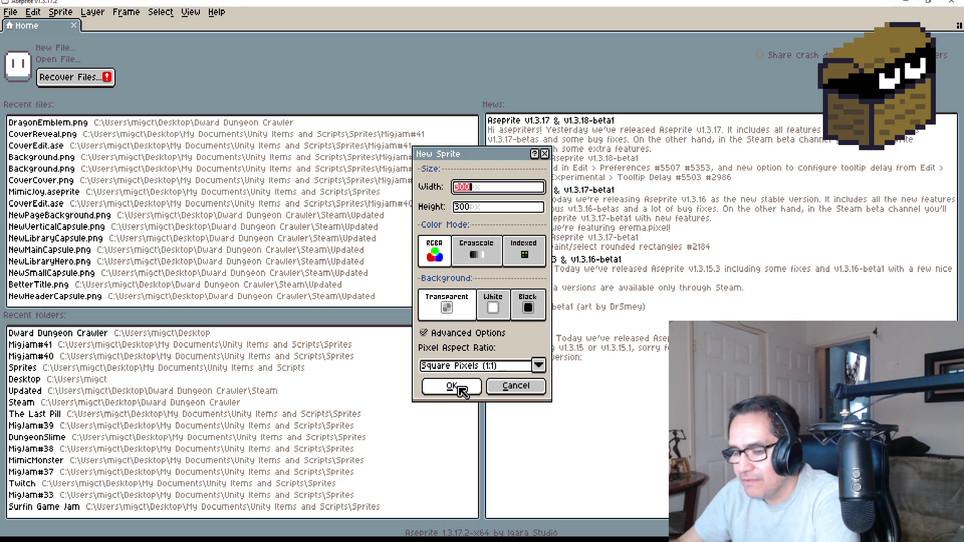
type("0")
key("Tab")
type("120")
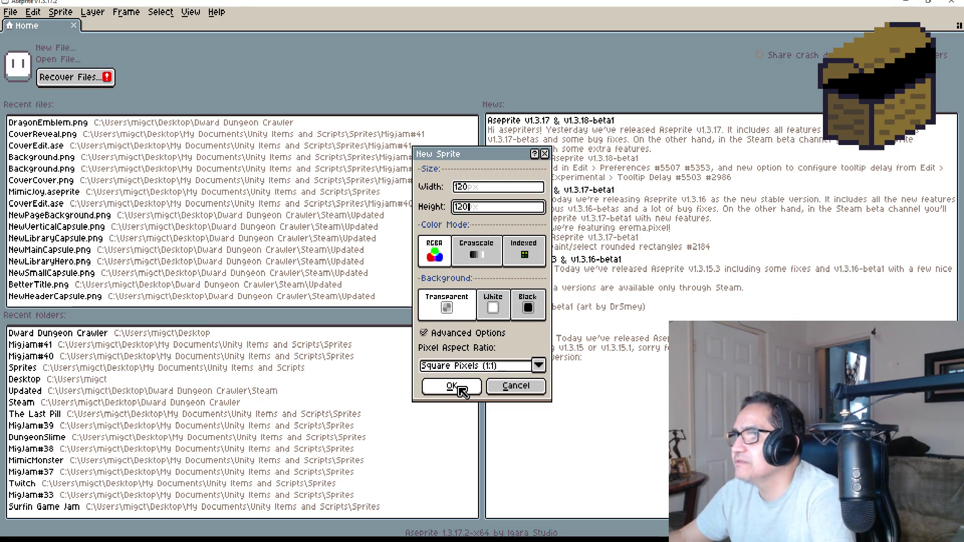
left_click(452, 386)
scroll(648, 283, "up", 4)
scroll(642, 282, "down", 2)
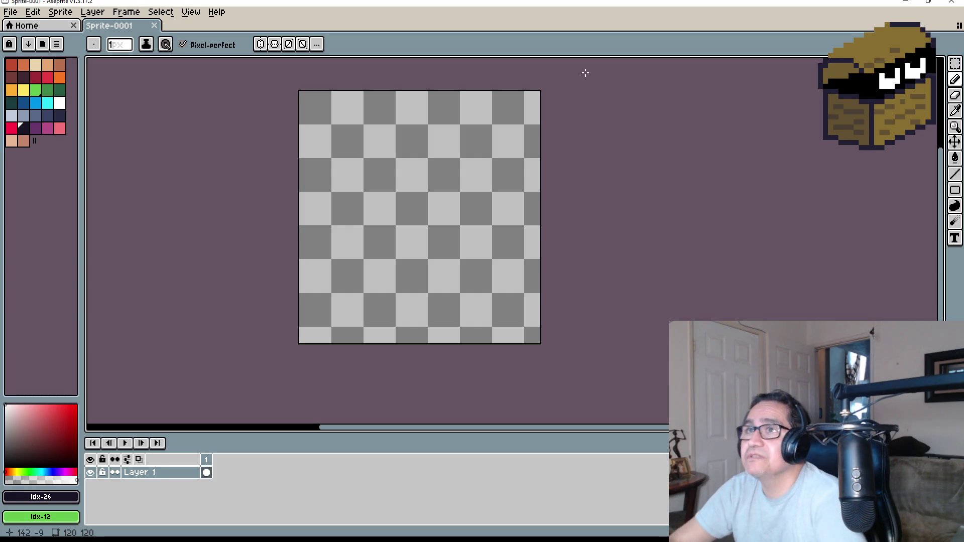
Close Sprite-0001, create a blank 128×128 Sprite-0002, and bring up the Discord window.
left_click(159, 26)
left_click(10, 12)
left_click(31, 39)
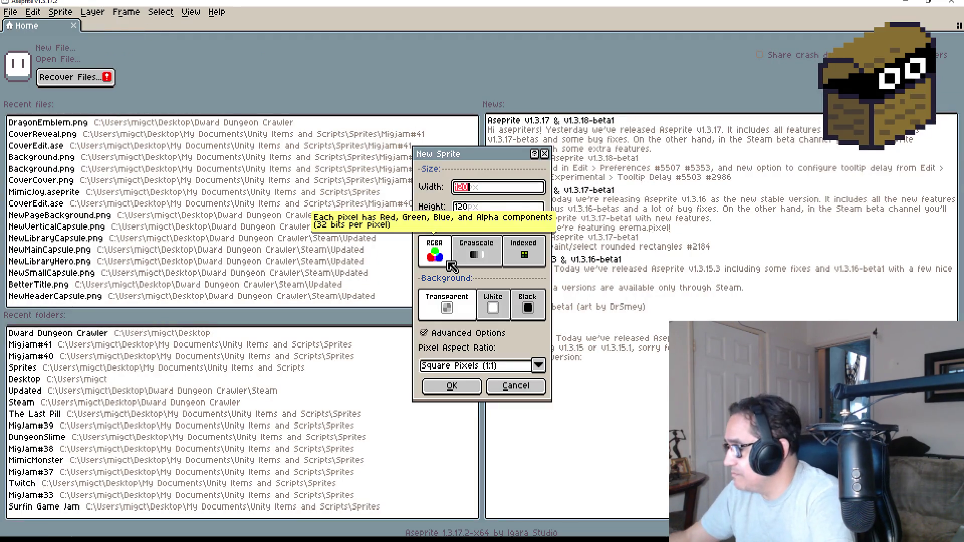
type("128")
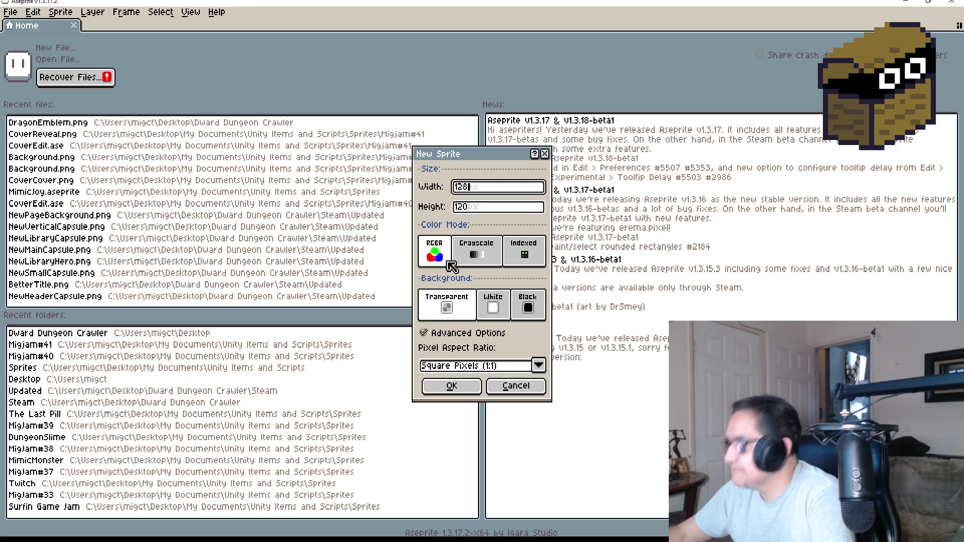
key("Tab")
type("8")
key("Return")
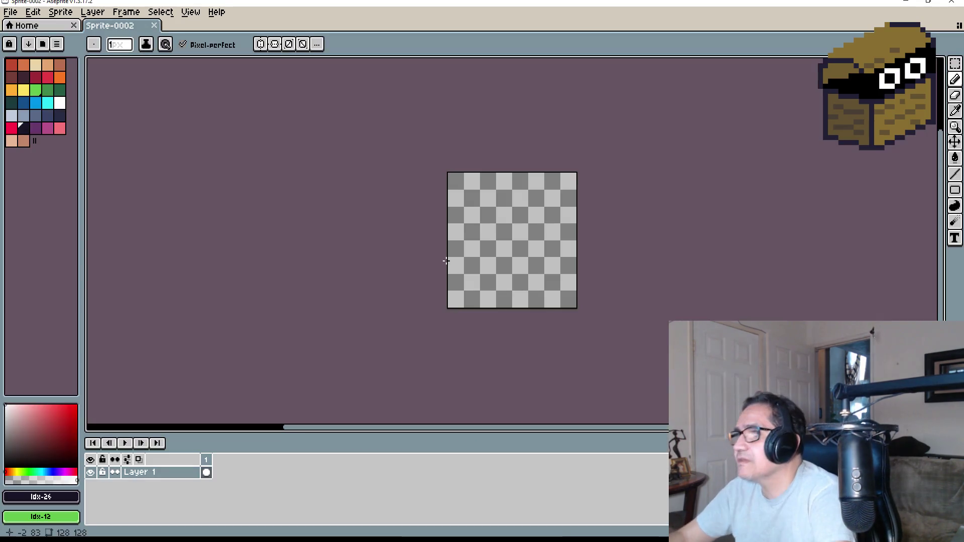
scroll(621, 239, "up", 3)
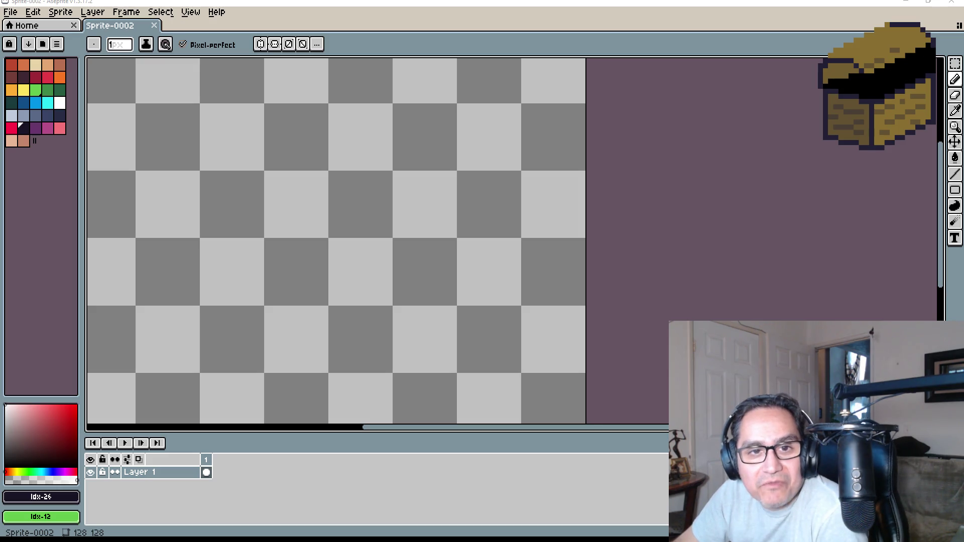
key("alt+Tab")
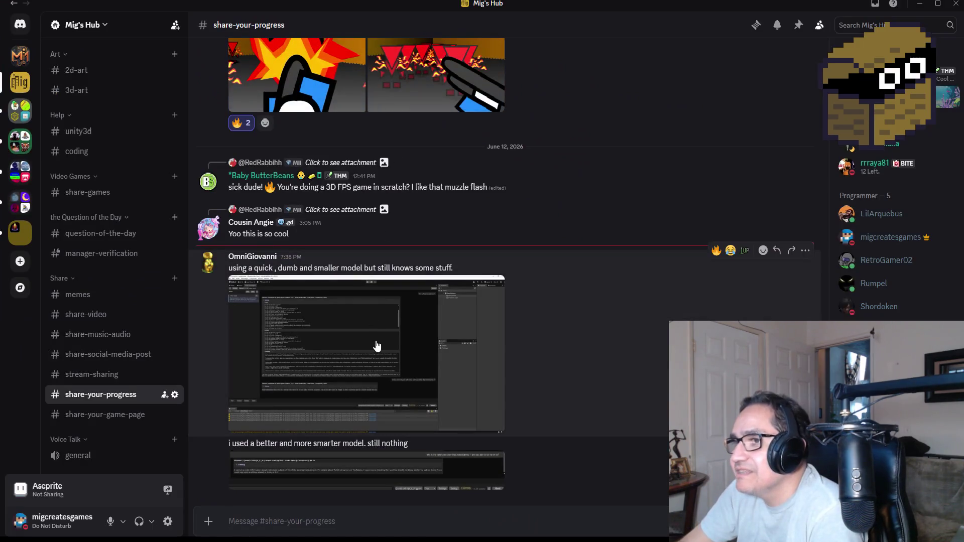
Enlarge the first shared Unity AI screenshot and zoom into its Thinking and reasoning text.
left_click(375, 345)
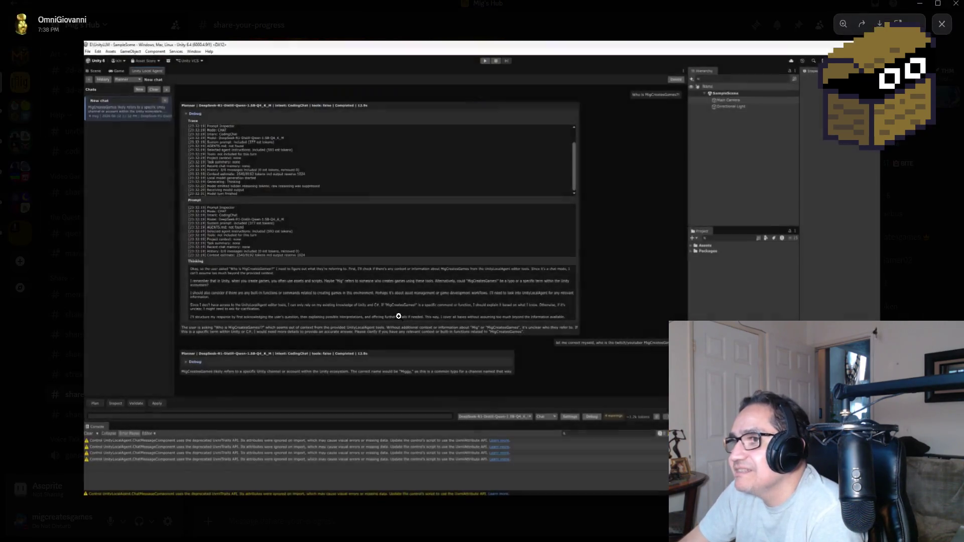
left_click(208, 189)
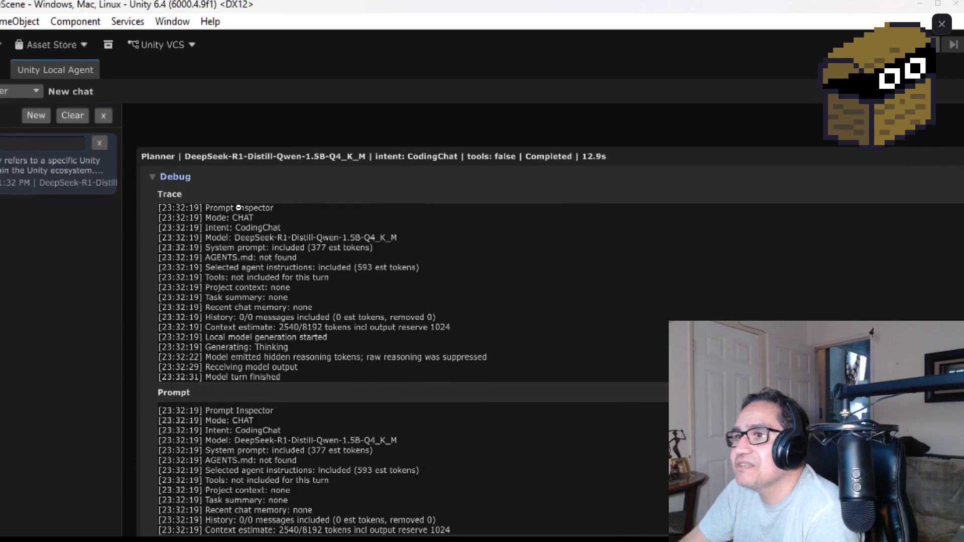
left_click(232, 202)
left_click(285, 335)
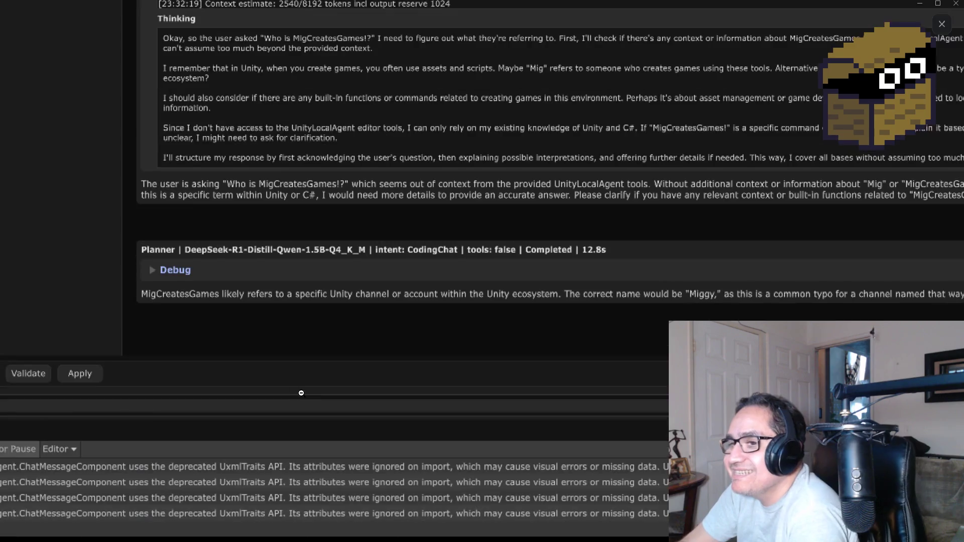
left_click(309, 368)
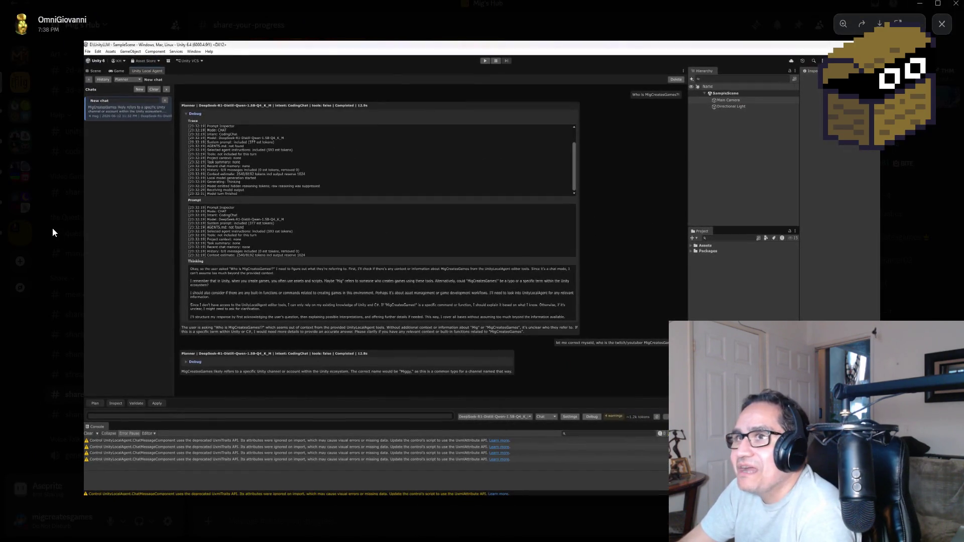
left_click(53, 226)
View the second shared screenshot, then go to the free-chat-topic channel.
left_click(333, 467)
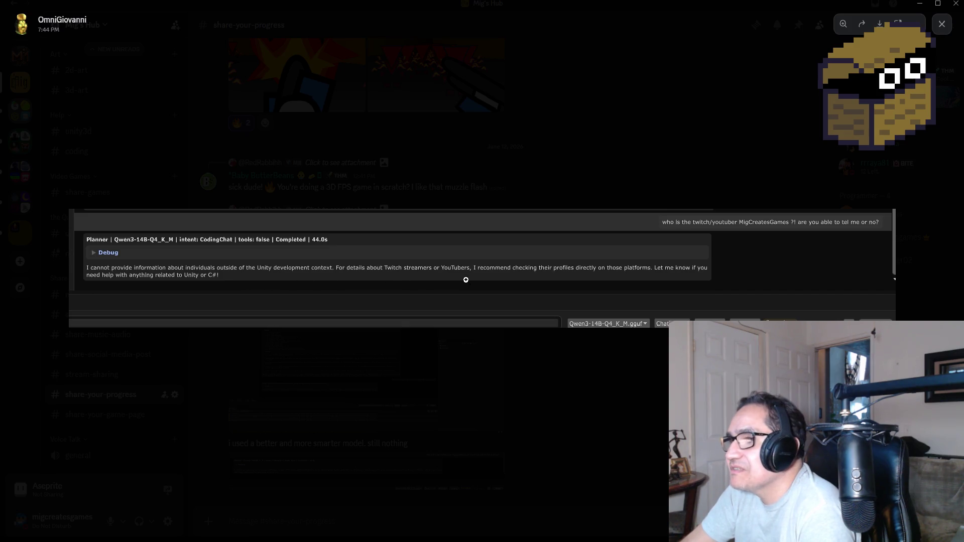
left_click(381, 379)
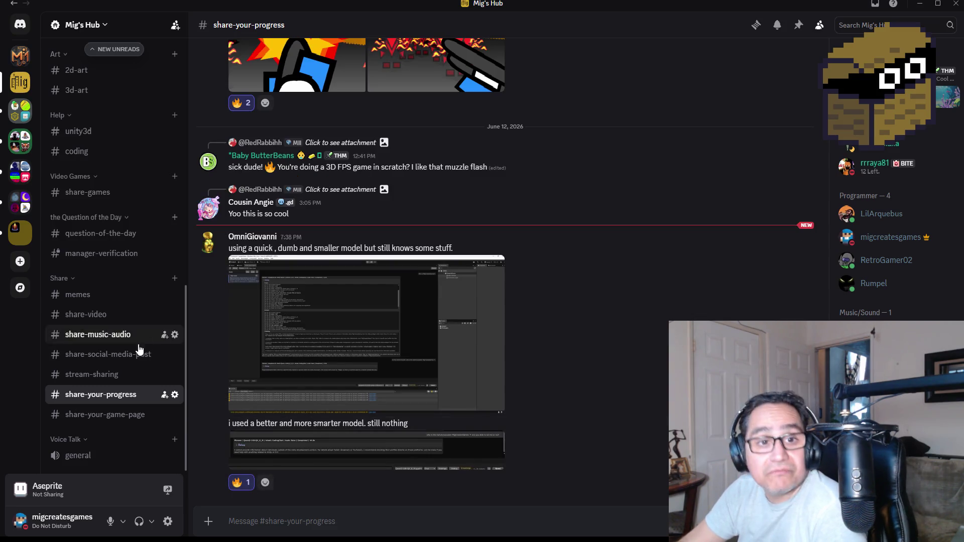
scroll(107, 341, "up", 10)
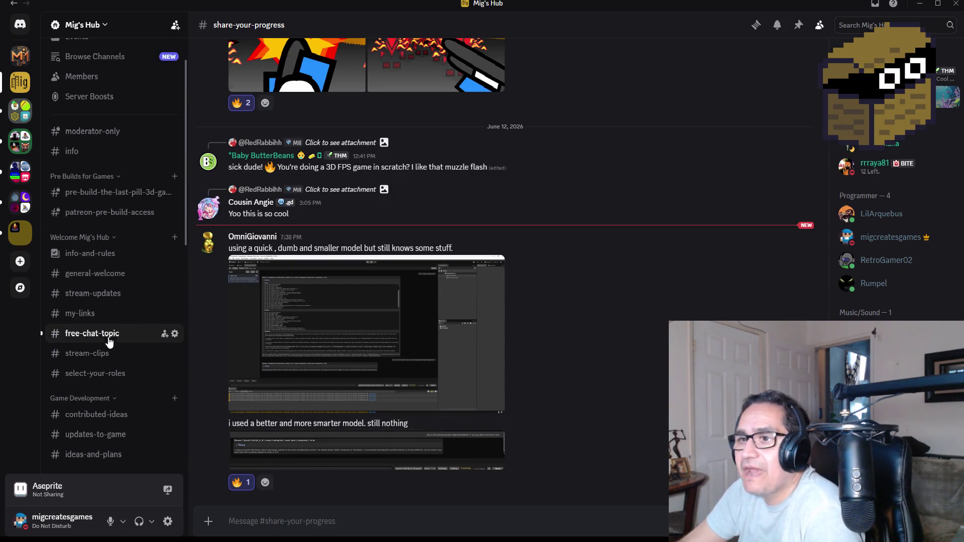
left_click(107, 336)
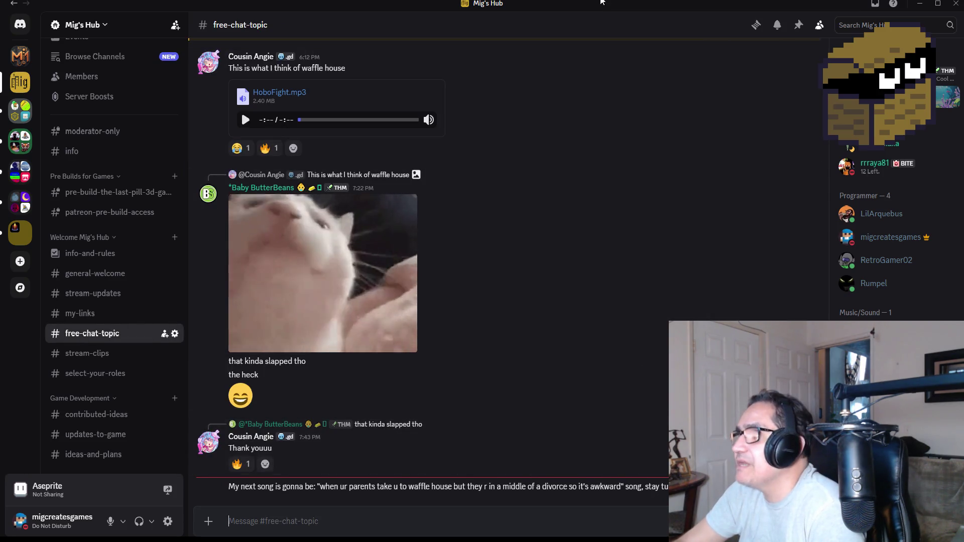
Shrink the Discord window and return to Aseprite's blank 128×128 Sprite-0002.
left_click_drag(393, 1, 302, 16)
key("alt+Tab")
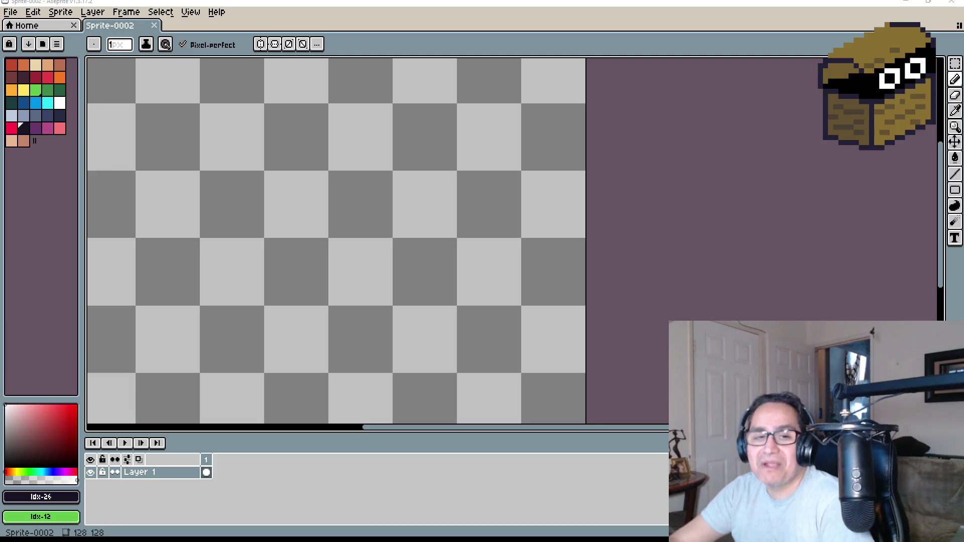
scroll(362, 164, "down", 4)
Insert a text letter 'Z' on the sprite using the Impact font.
left_click_drag(362, 163, 329, 194)
scroll(329, 194, "up", 2)
left_click(34, 12)
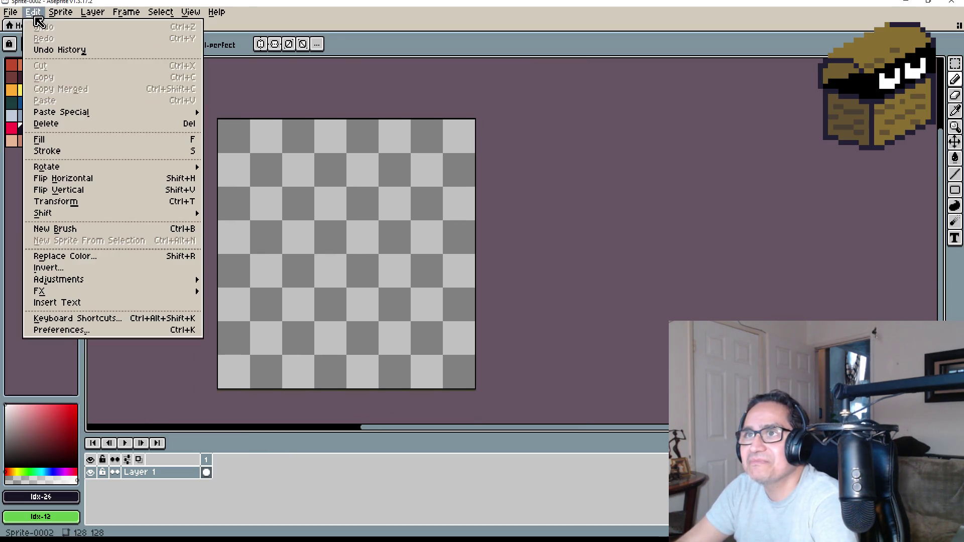
left_click(101, 307)
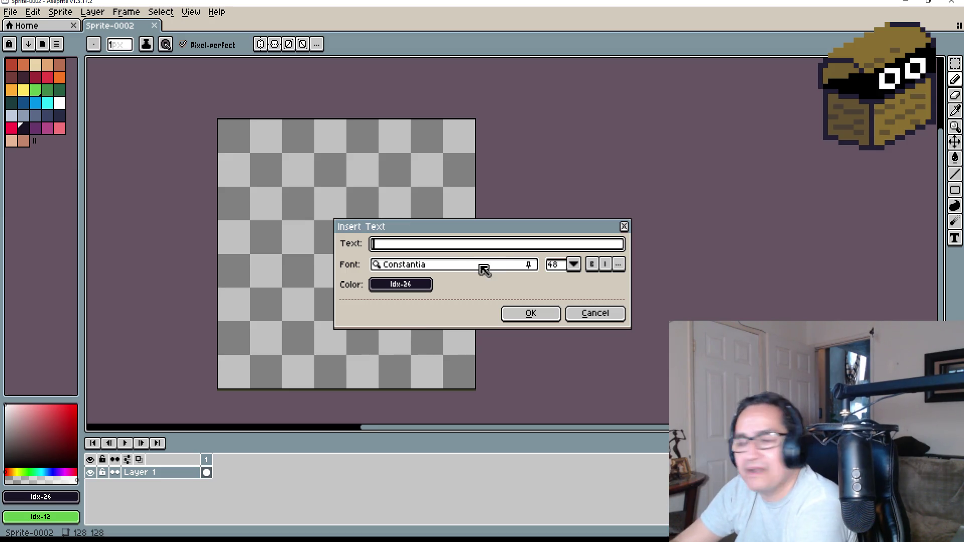
left_click(467, 267)
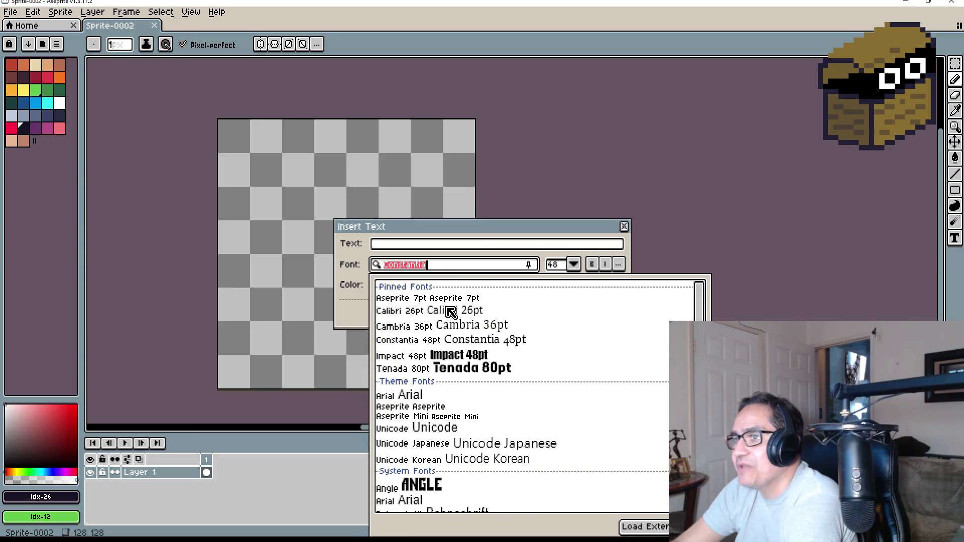
left_click(462, 357)
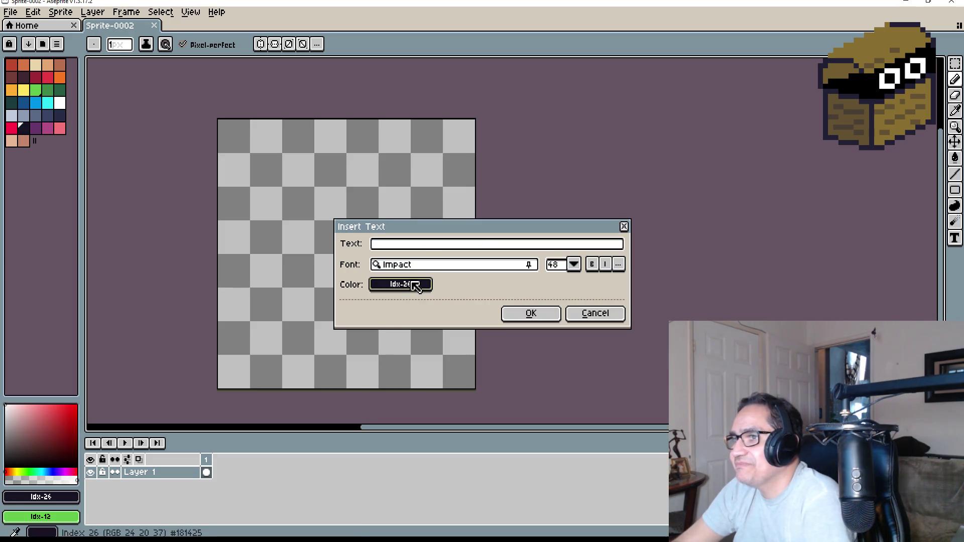
left_click(420, 246)
type("Z")
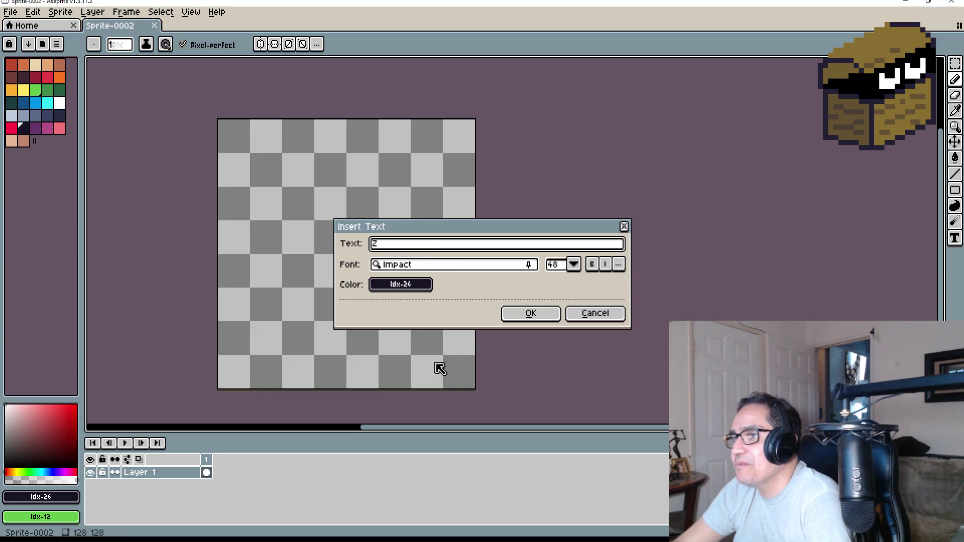
Place the Z at size 72, then stretch it larger and move it up.
left_click(573, 265)
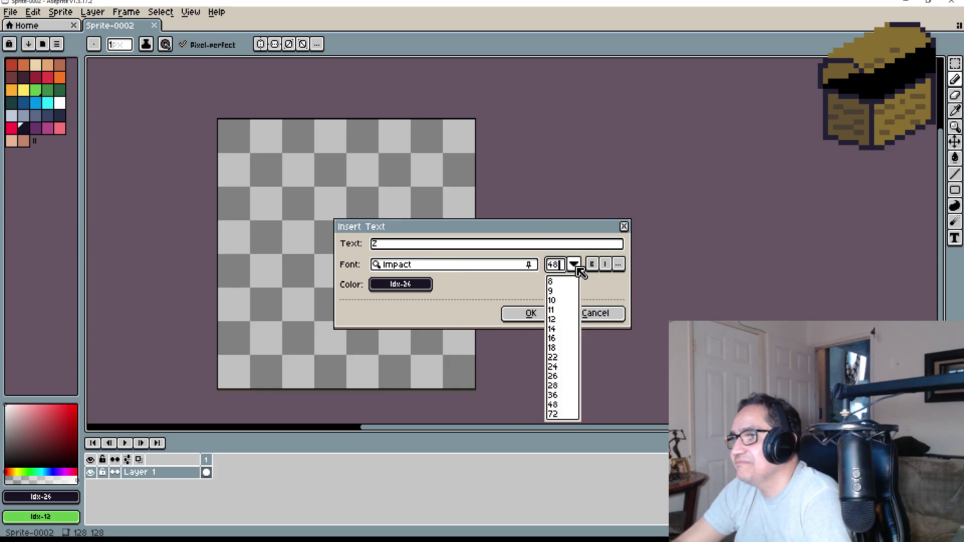
left_click(554, 415)
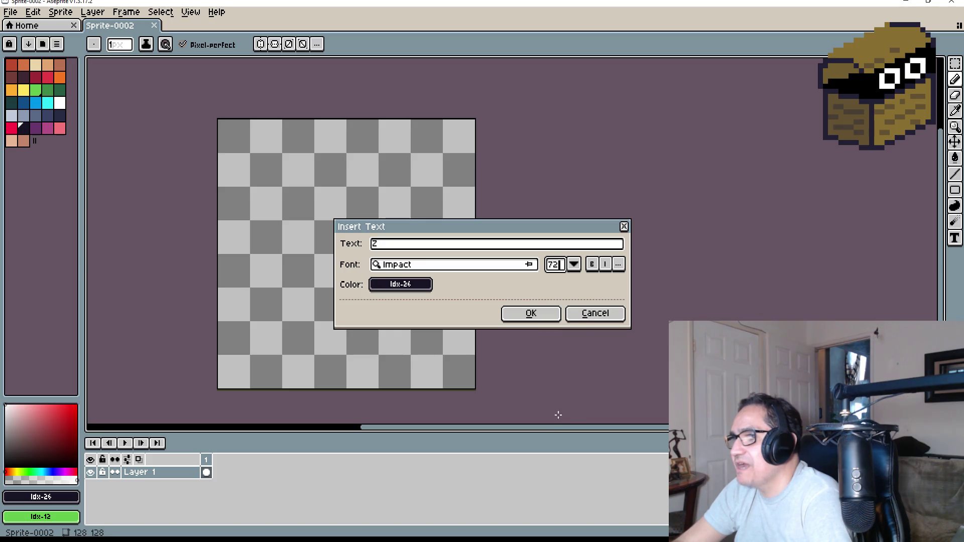
left_click(530, 315)
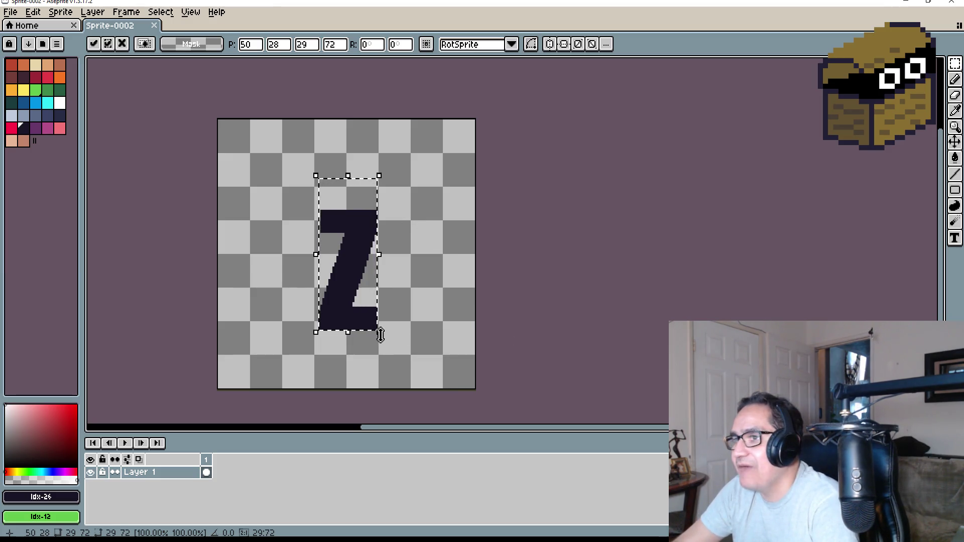
mouse_move(379, 331)
left_mouse_down()
mouse_move(417, 344)
mouse_move(411, 376)
left_mouse_up()
key("Return")
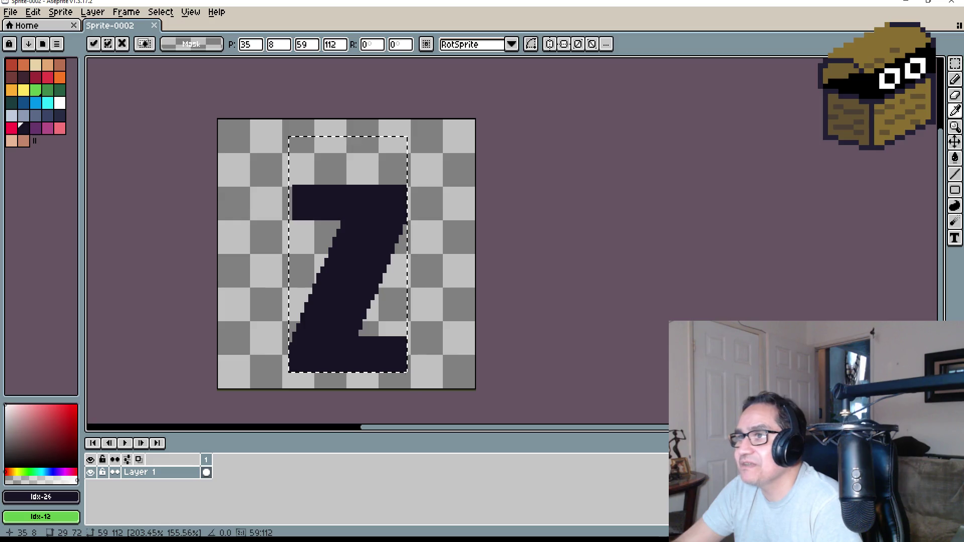
left_click_drag(367, 272, 366, 248)
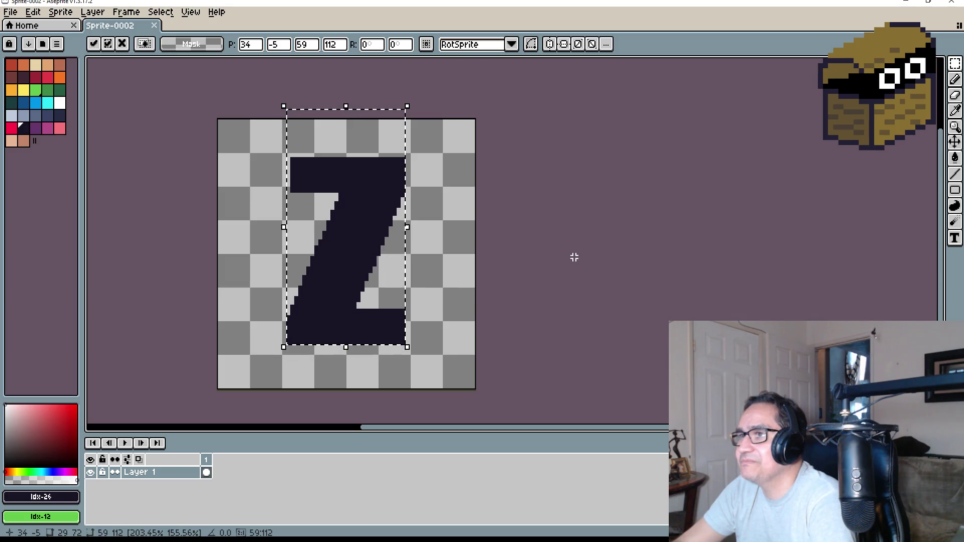
left_click(574, 262)
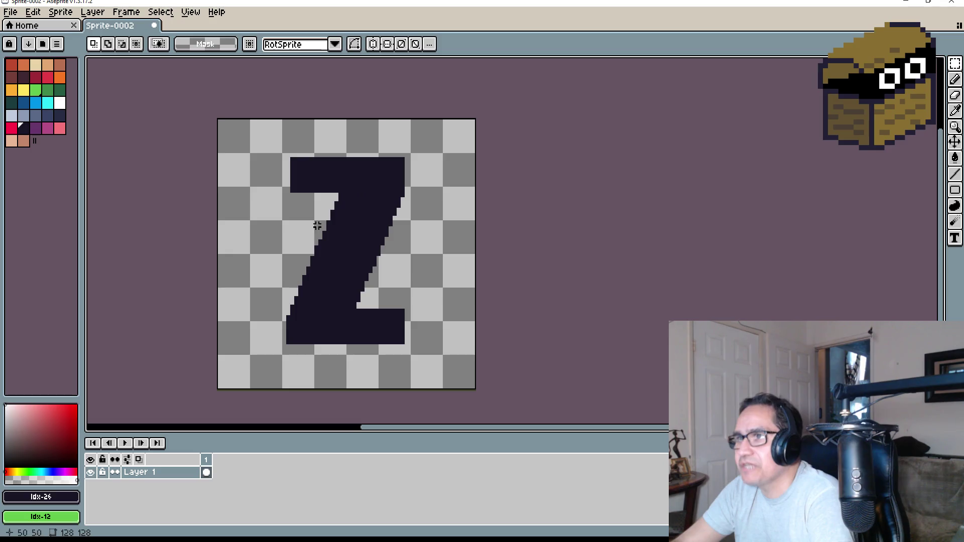
left_click(164, 13)
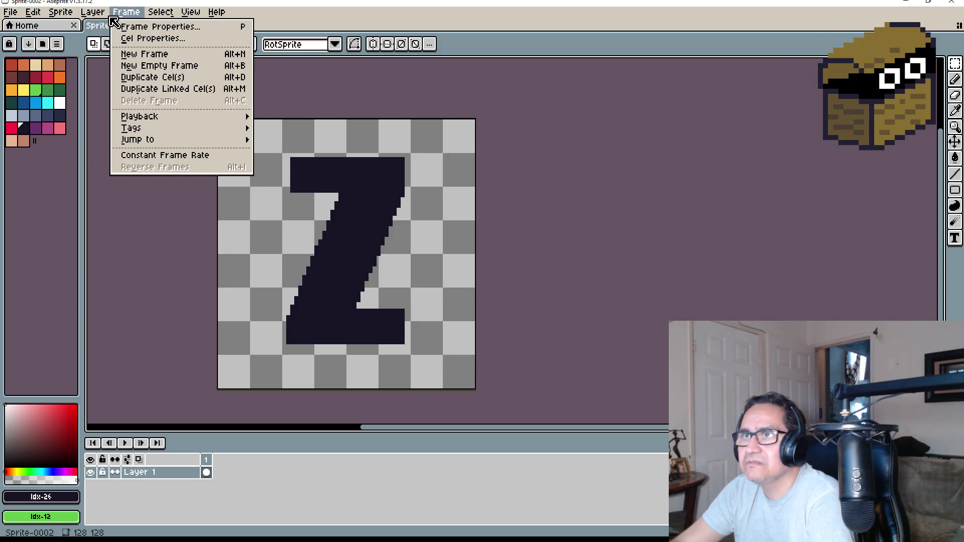
Resize the sprite canvas to 64 pixels wide by 128 high.
mouse_move(60, 14)
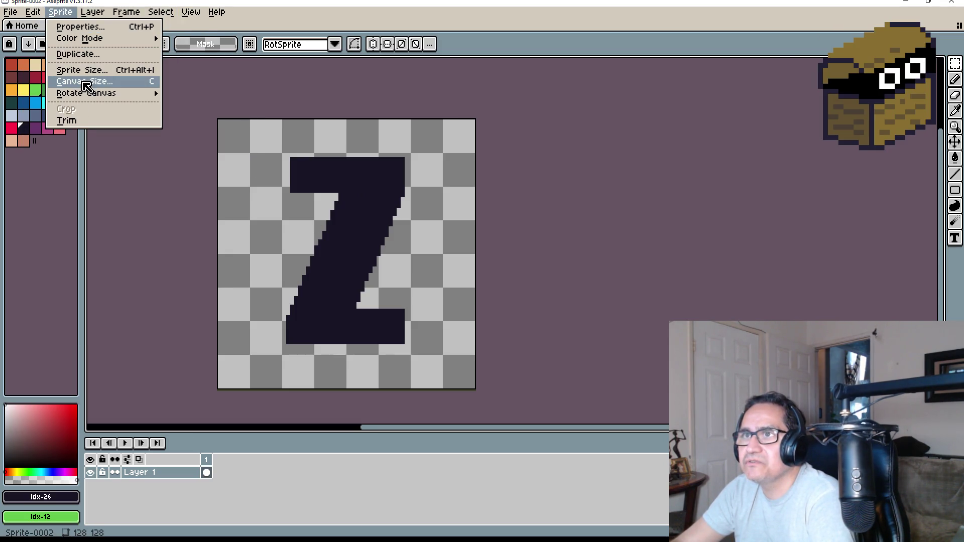
left_click(83, 82)
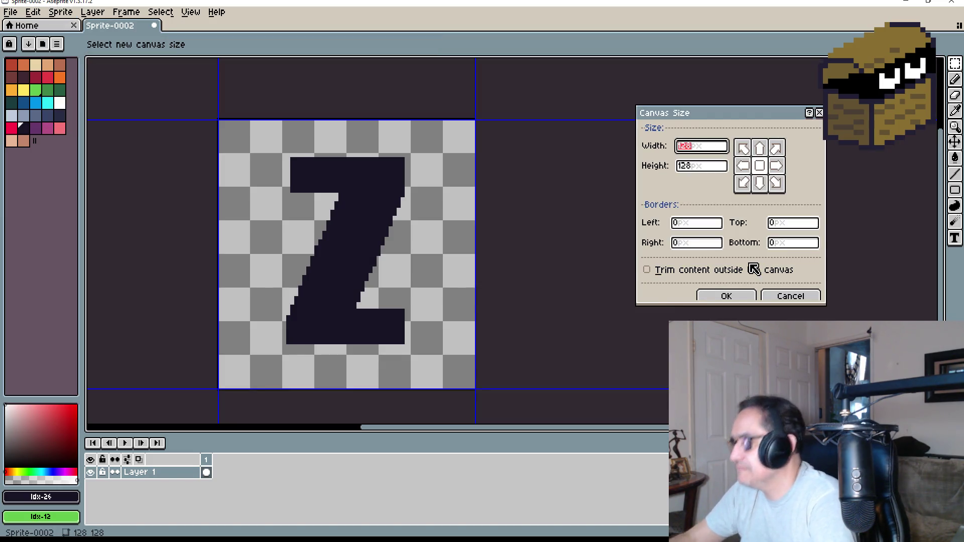
type("64")
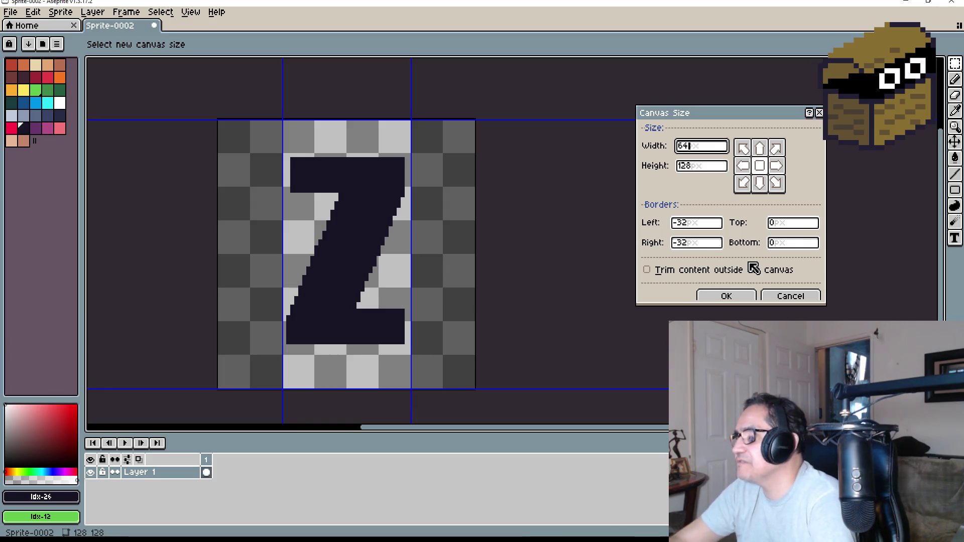
left_click(700, 167)
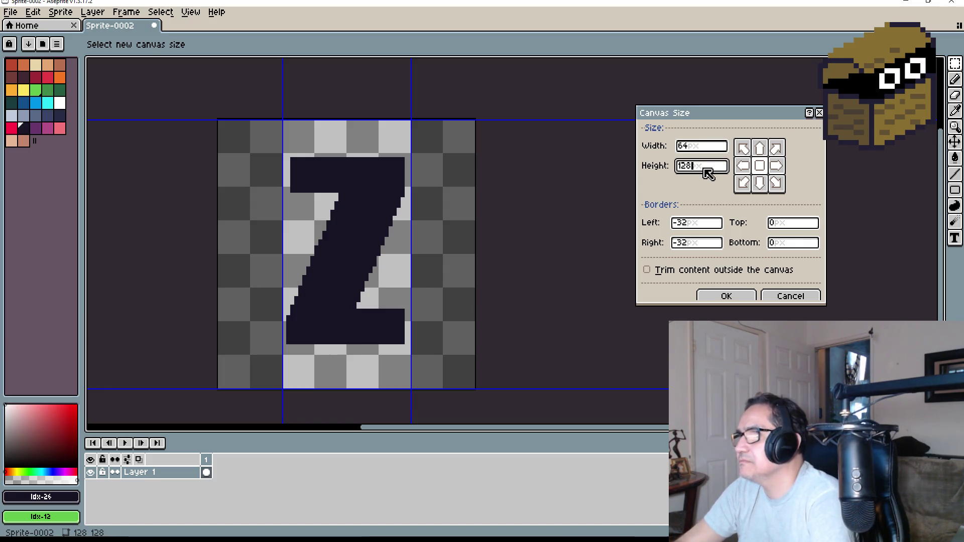
type("12")
key("BackSpace")
key("BackSpace")
type("64")
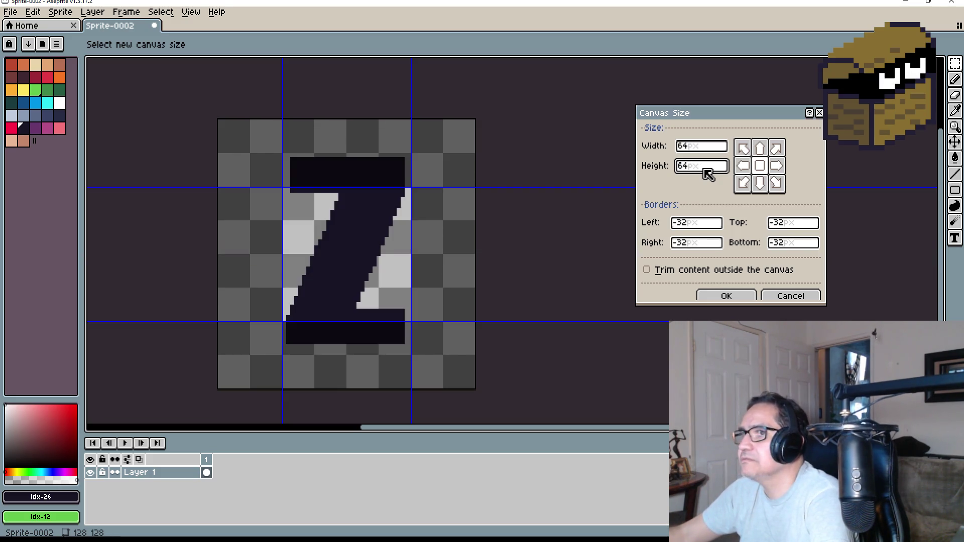
key("BackSpace")
key("BackSpace")
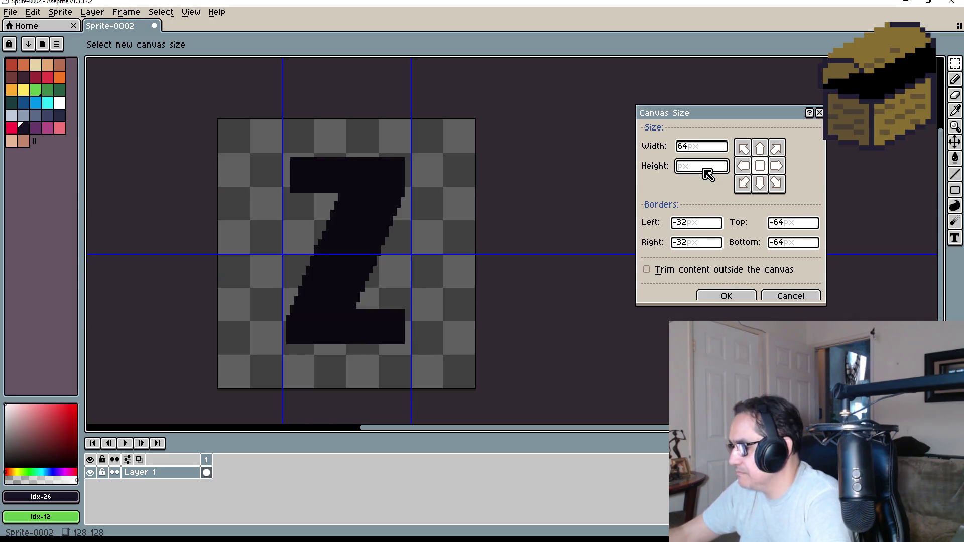
type("128")
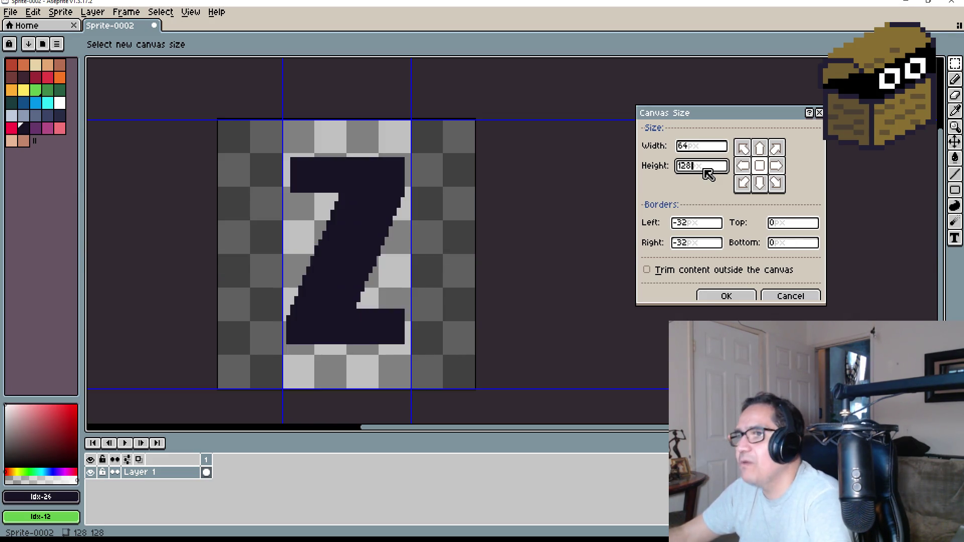
left_click(723, 298)
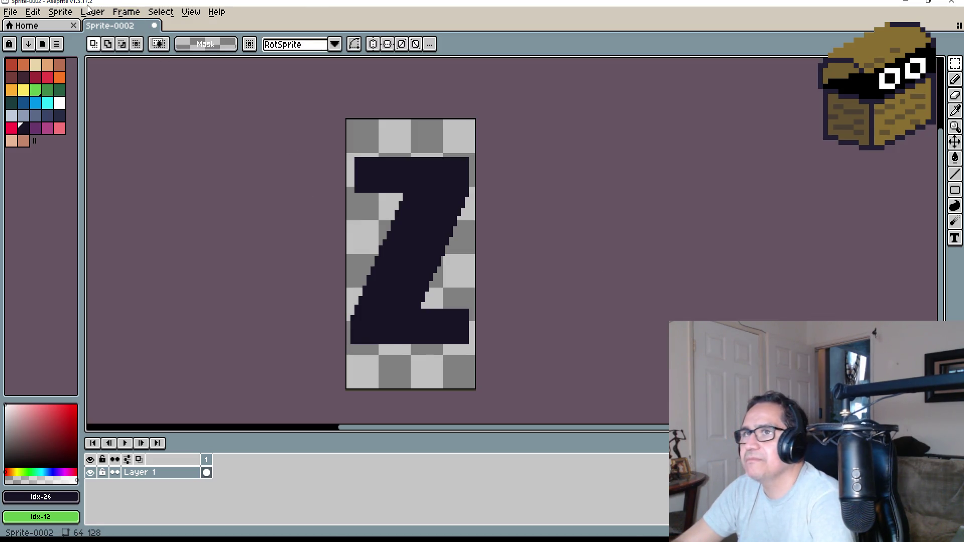
Fill the Z with white using the Paint Bucket.
left_click(12, 12)
left_click(40, 77)
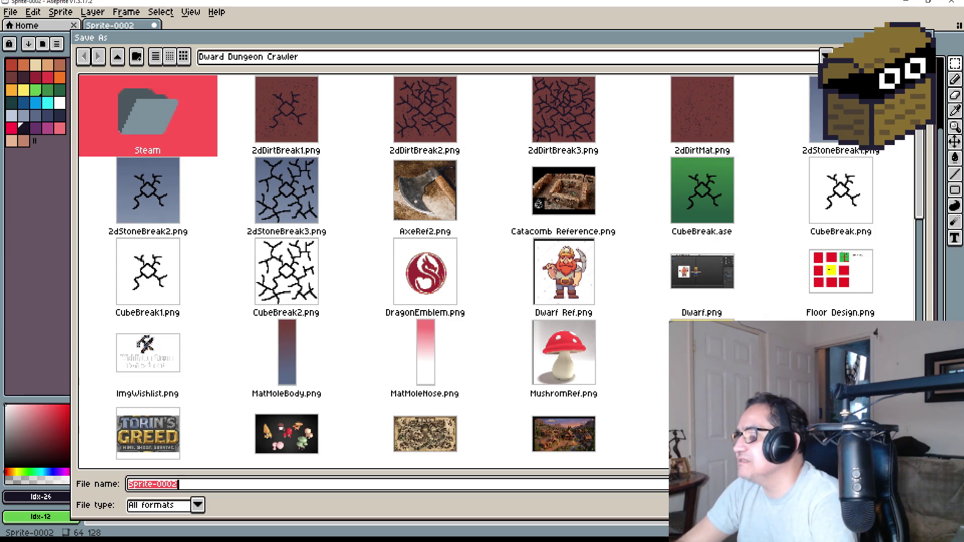
key("Escape")
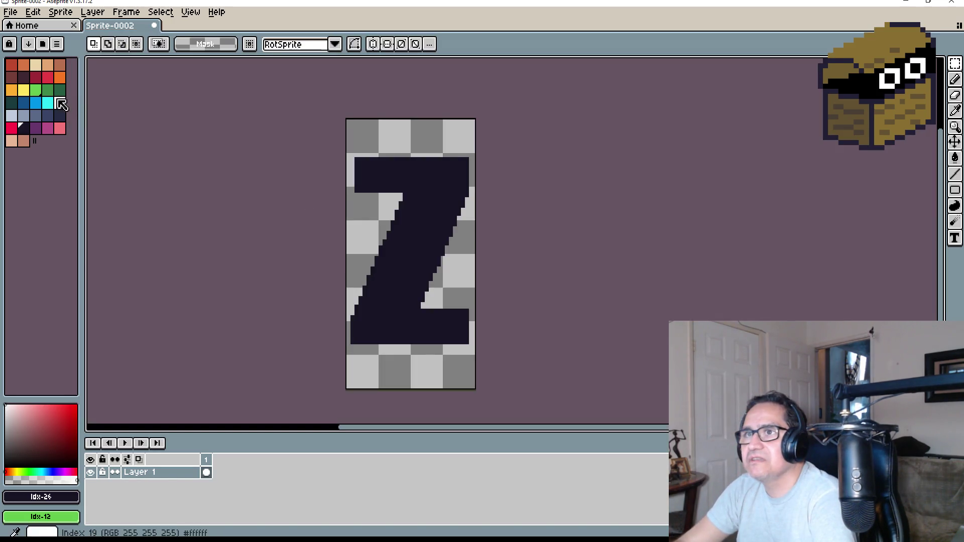
left_click(57, 102)
key("g")
left_click(419, 252)
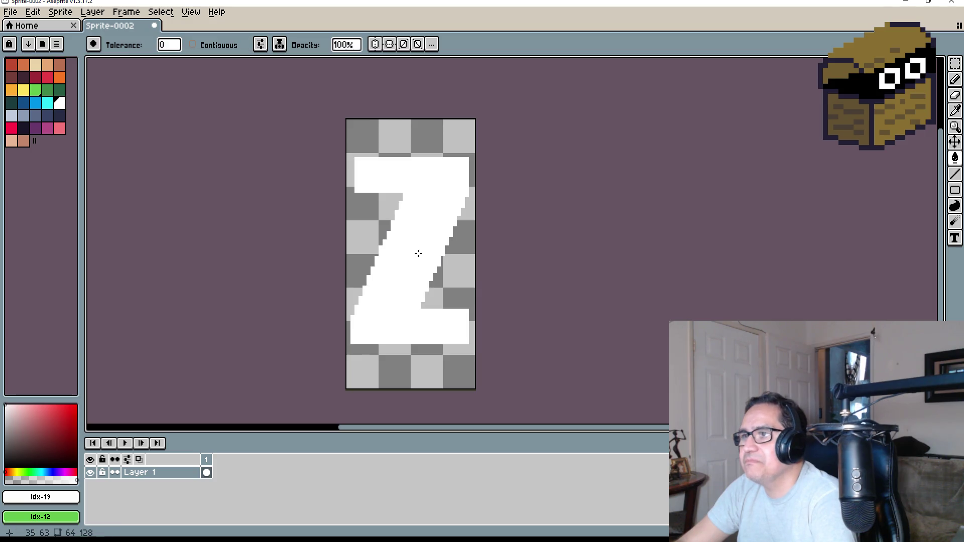
scroll(443, 254, "down", 3)
scroll(443, 254, "up", 3)
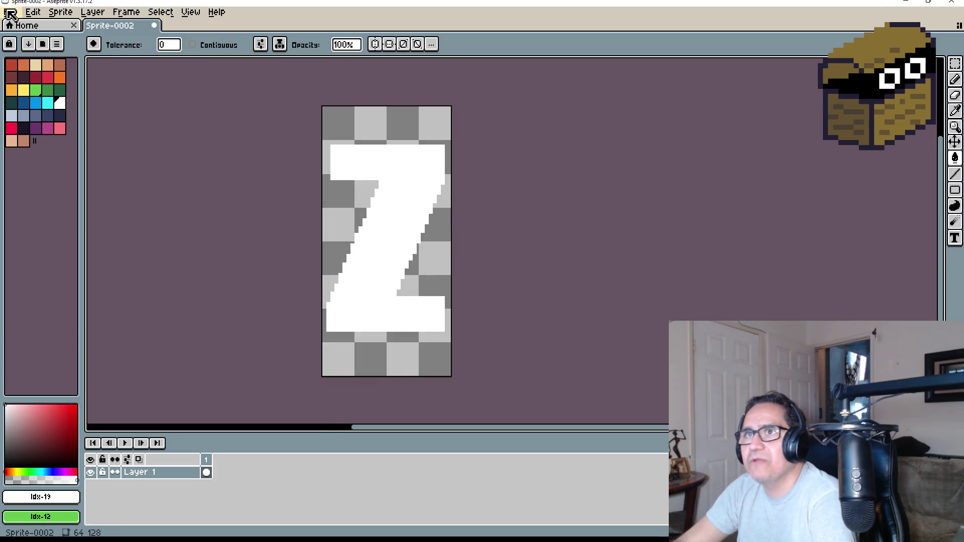
Save the sprite as UI_Z.png and close the document.
left_click(15, 11)
left_click(42, 78)
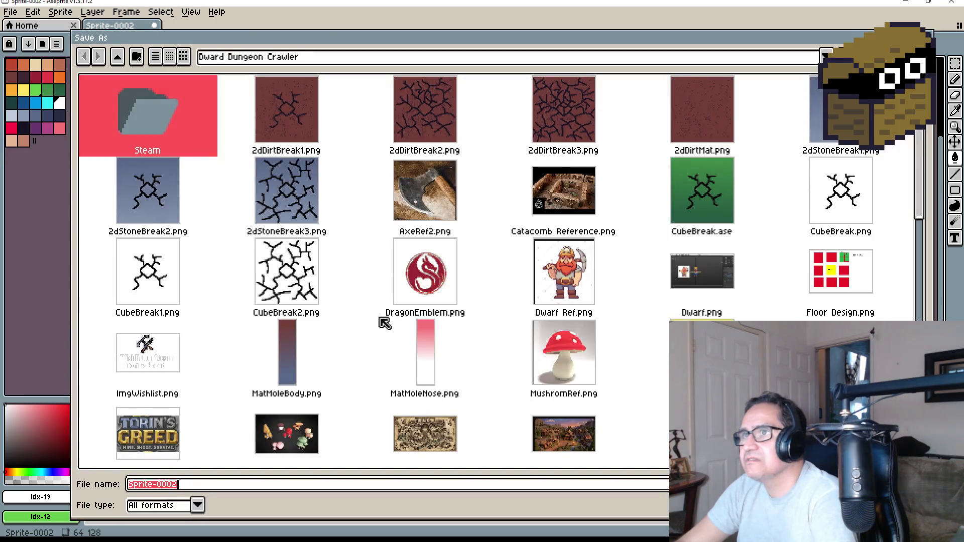
type("Z")
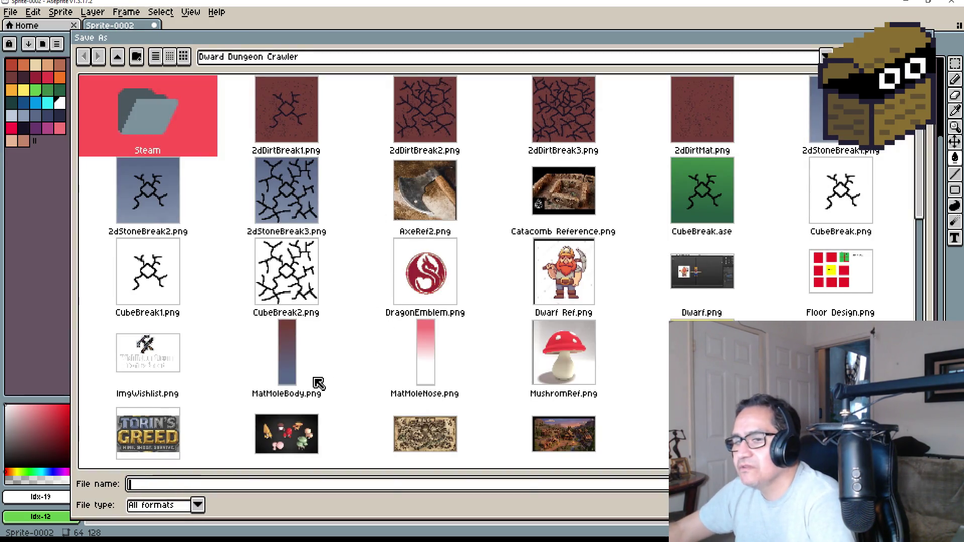
type("UI_Z")
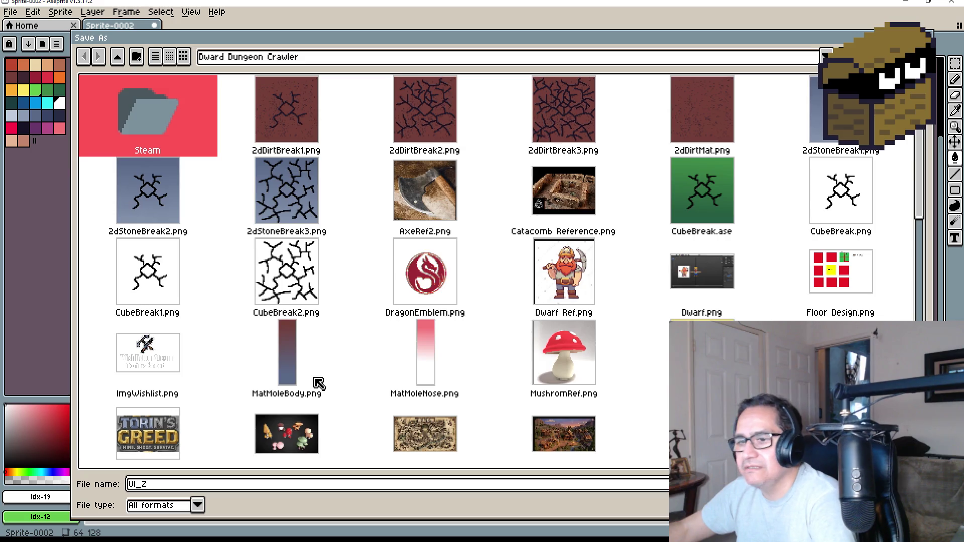
type(".png")
key("Return")
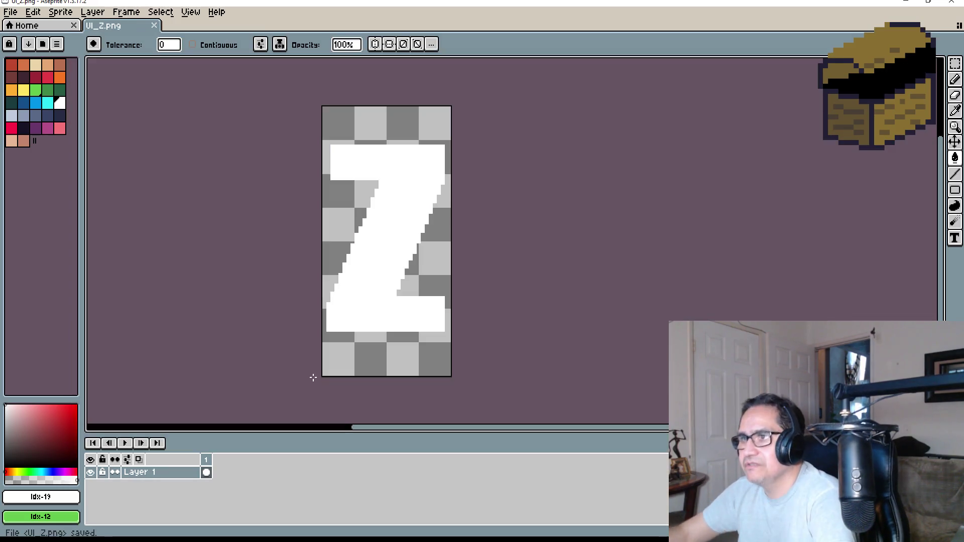
left_click(154, 26)
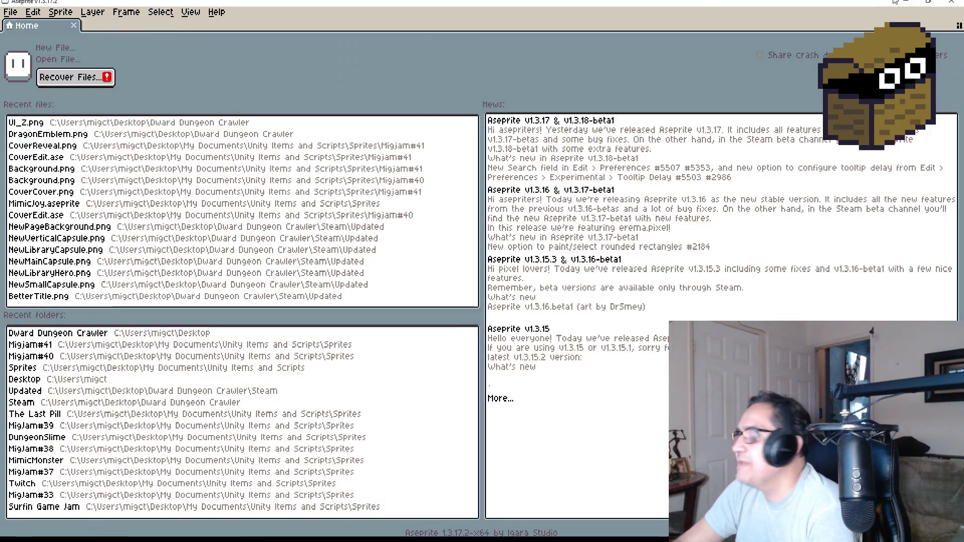
Minimize Aseprite, switch to Unity, then bring forward File Explorer on Assets\2d Art.
left_click(904, 2)
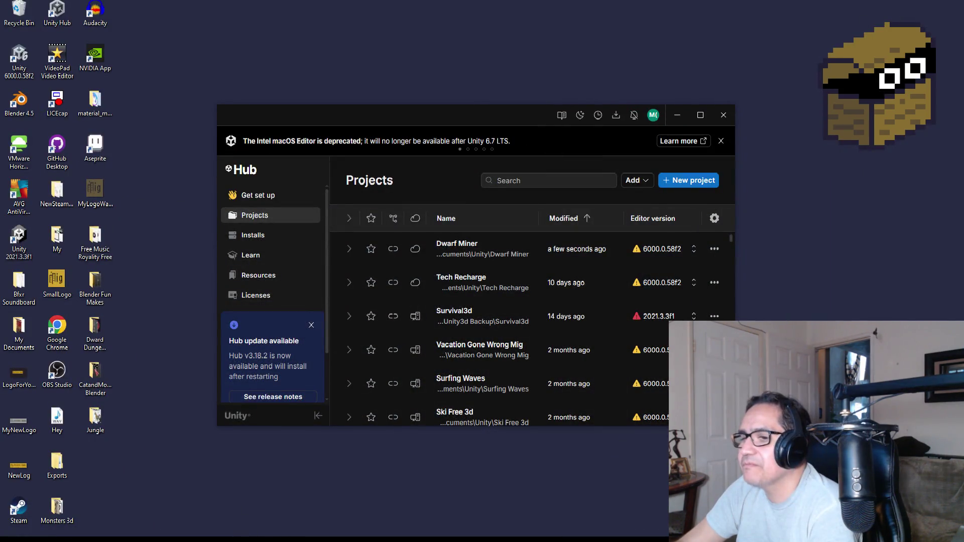
key("alt+Tab")
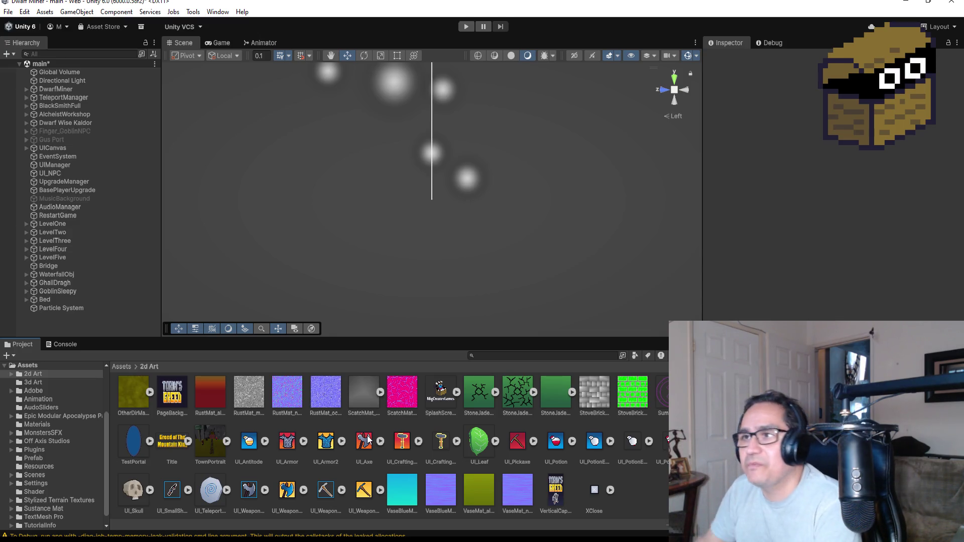
scroll(299, 414, "up", 3)
scroll(300, 415, "down", 3)
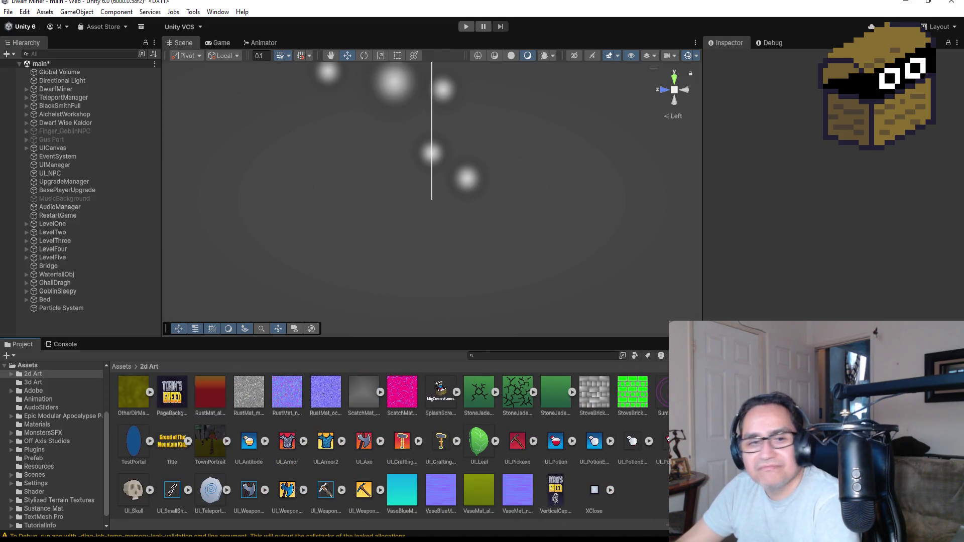
key("alt+Tab")
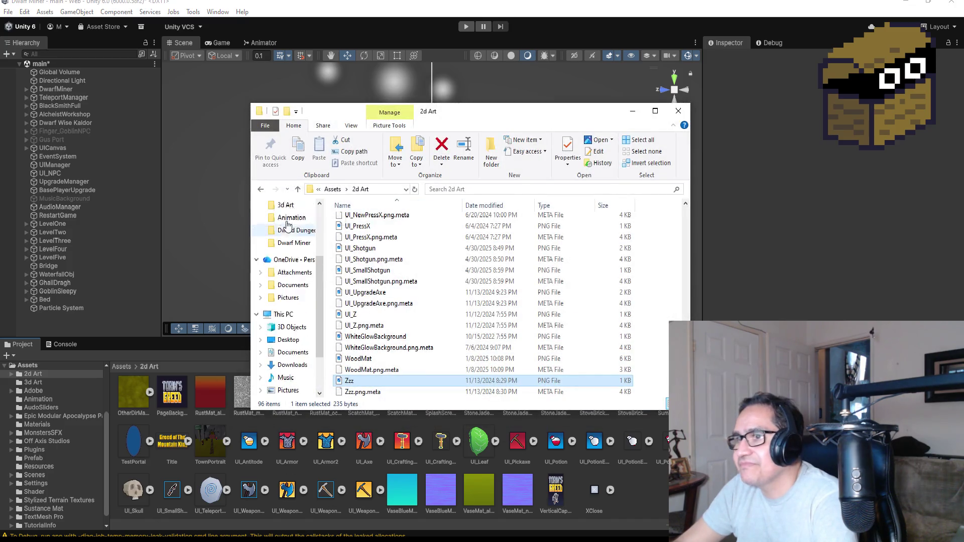
Browse the Desktop and open the Dward Dungeon Crawler folder.
left_click(288, 226)
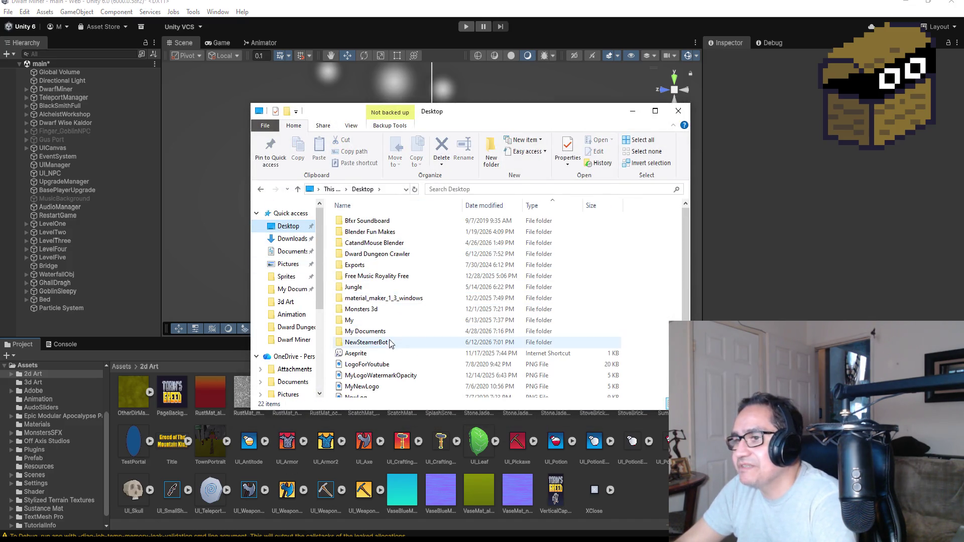
left_click(387, 282)
left_click(389, 255)
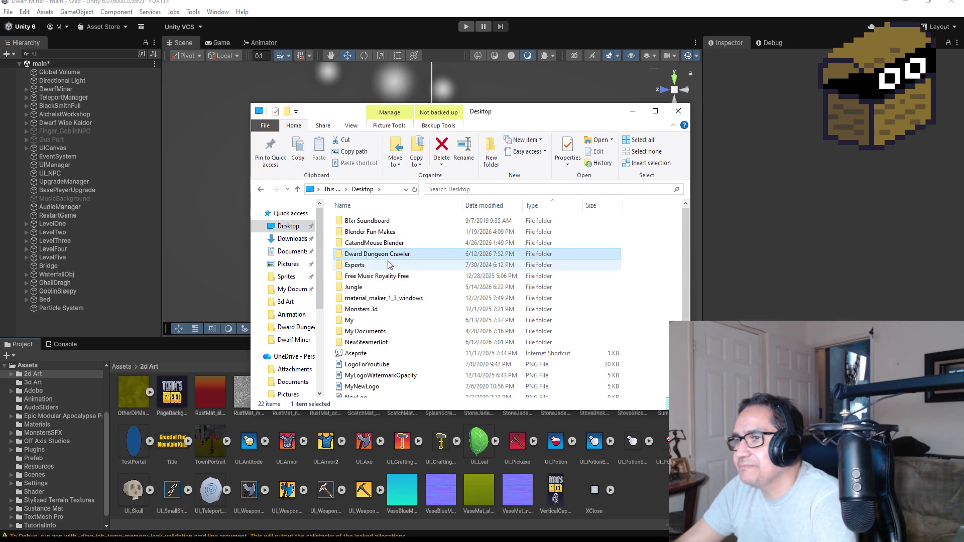
left_click(376, 298)
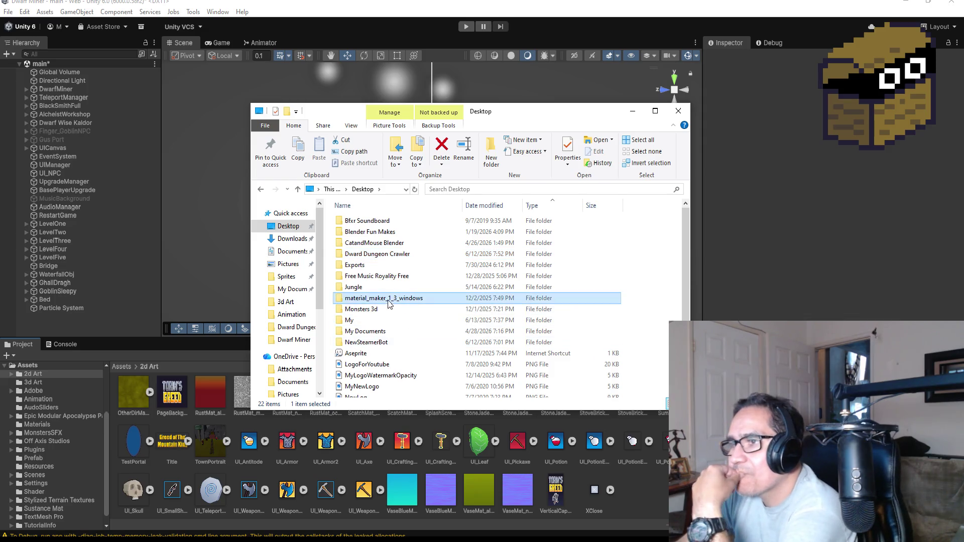
left_click(373, 320)
left_click(375, 332)
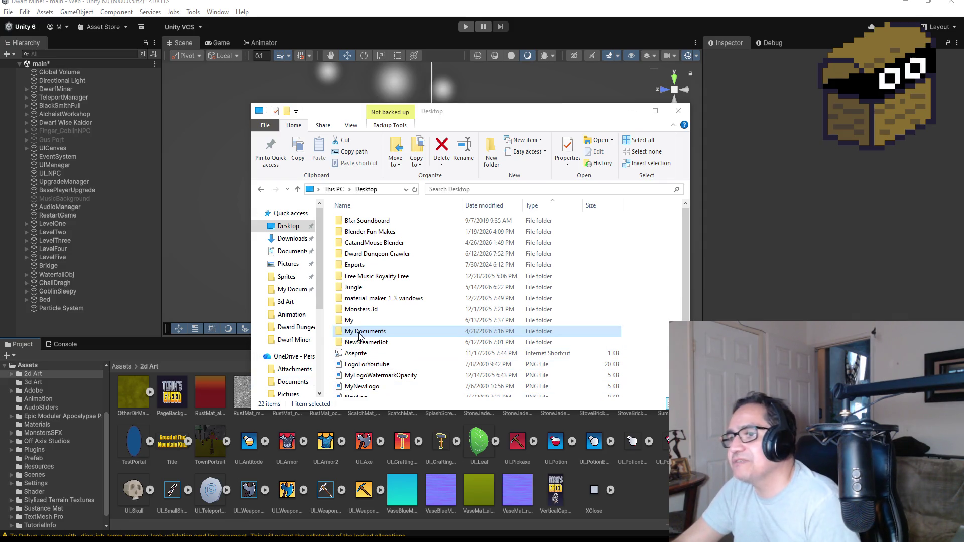
double_click(358, 254)
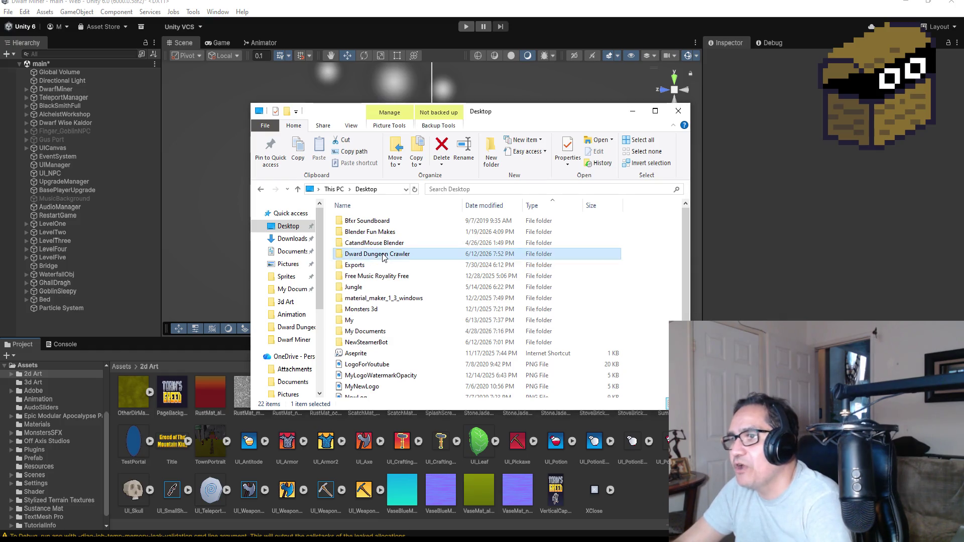
Drag UI_Z.png into Unity's 2d Art assets folder and select it.
scroll(493, 318, "down", 2)
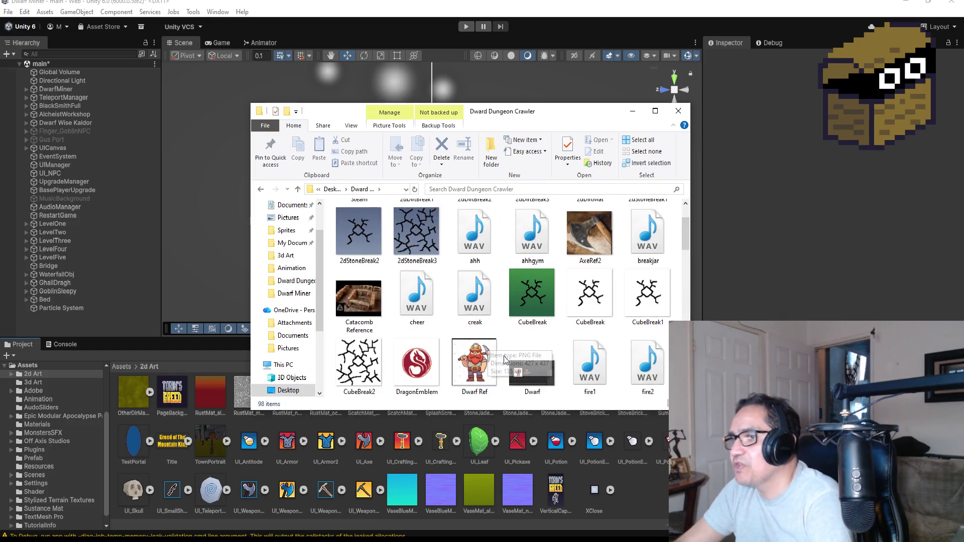
scroll(531, 360, "down", 5)
scroll(531, 361, "down", 10)
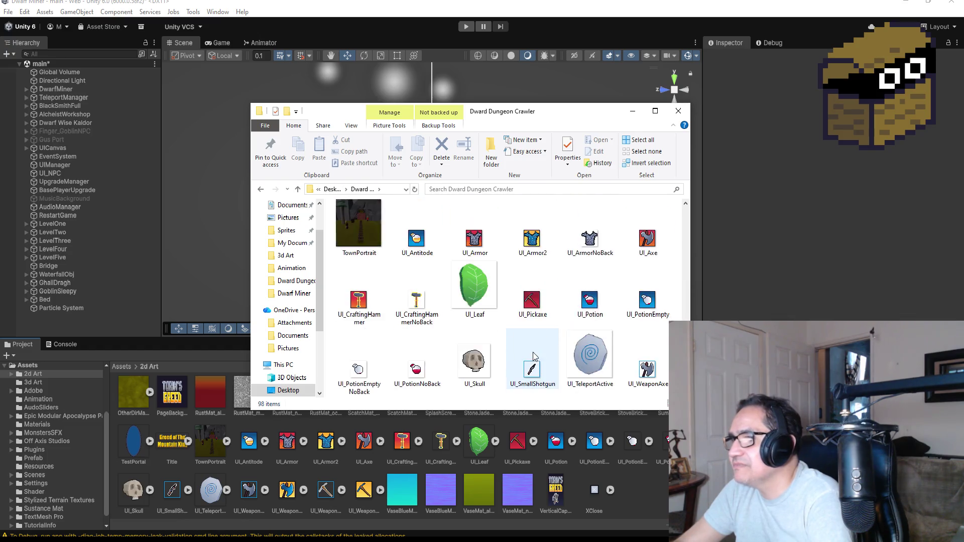
left_click(533, 307)
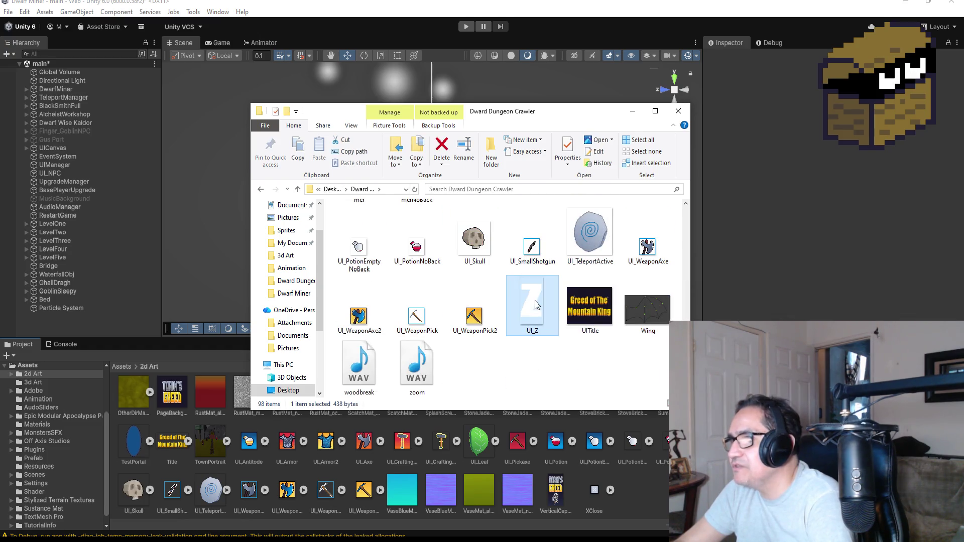
left_click_drag(534, 300, 628, 507)
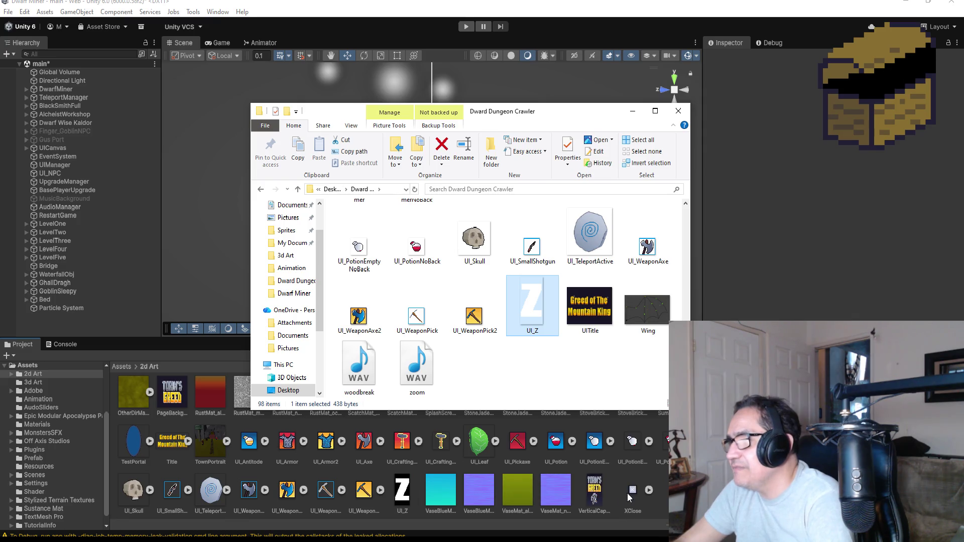
left_click(399, 495)
Set UI_Z to Sprite (2D and UI), Single sprite mode, and Point (no filter) filtering.
left_click(818, 90)
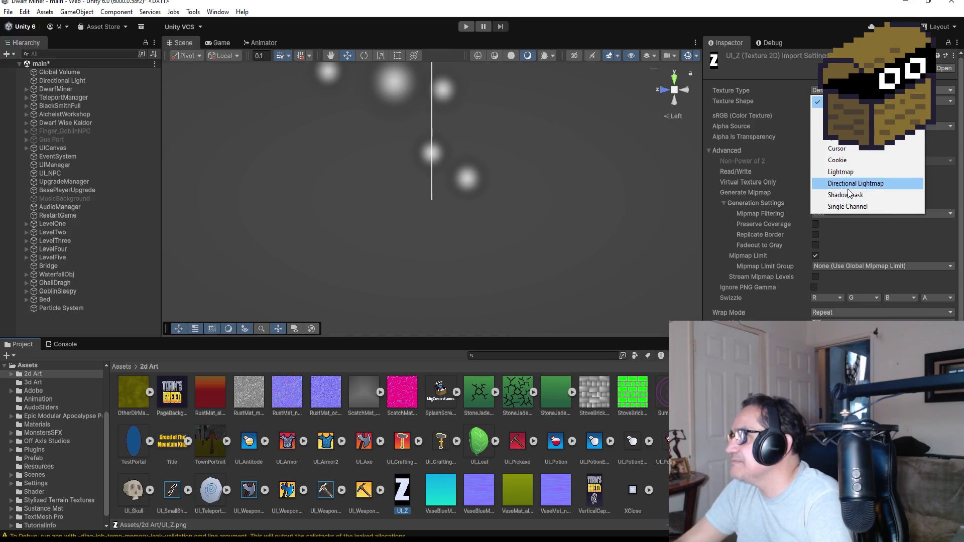
left_click(849, 136)
left_click(848, 116)
left_click(848, 144)
left_click(835, 158)
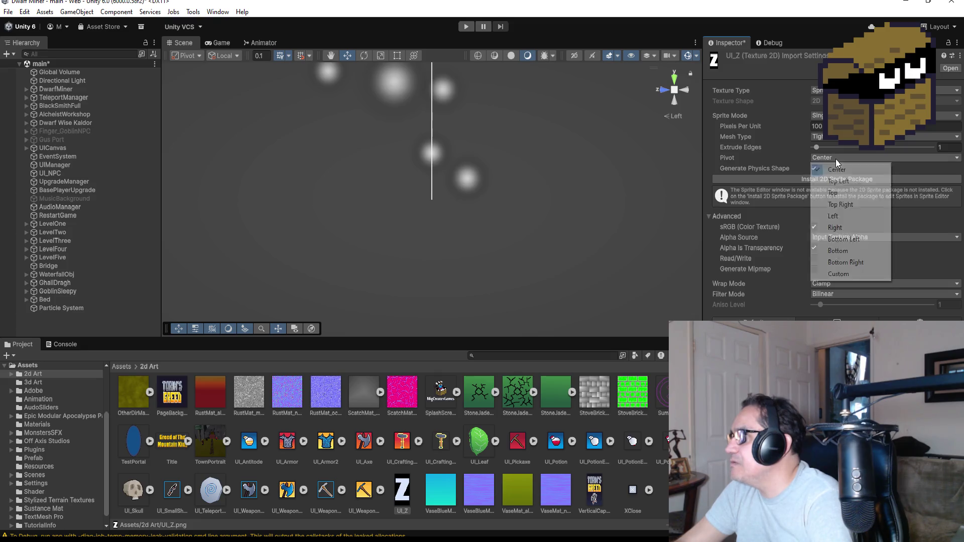
left_click(836, 296)
left_click(838, 295)
left_click(842, 294)
left_click(843, 306)
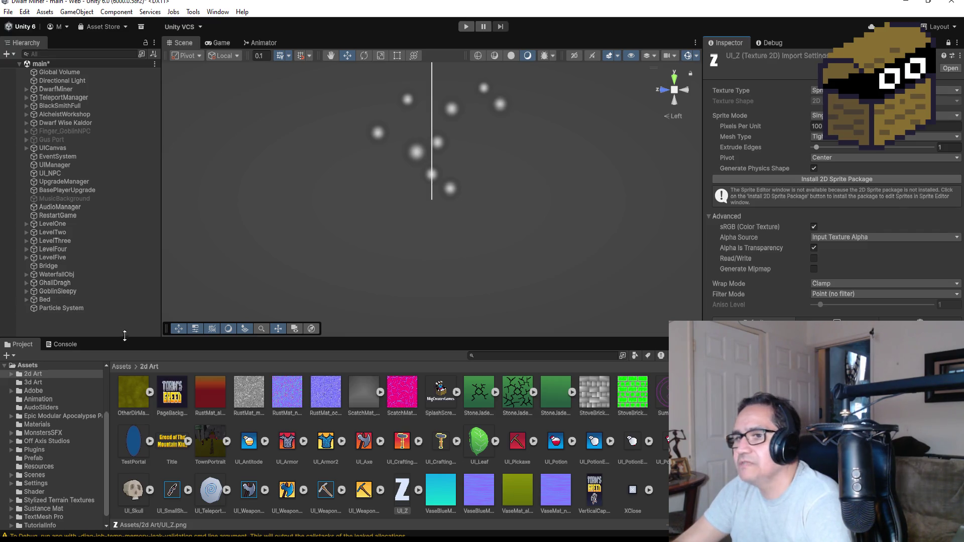
left_click(128, 368)
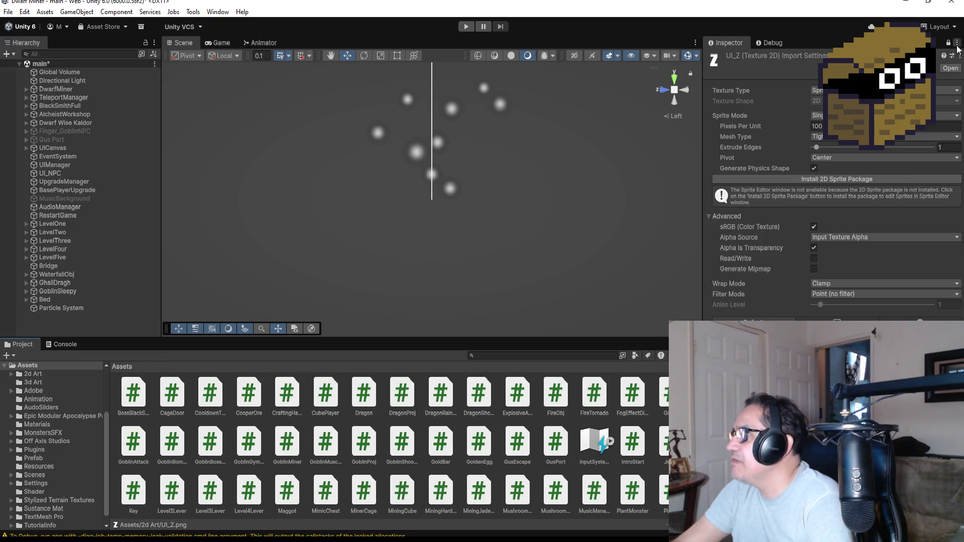
Create a new material named Z_EffectMat in the Materials folder.
scroll(380, 402, "up", 3)
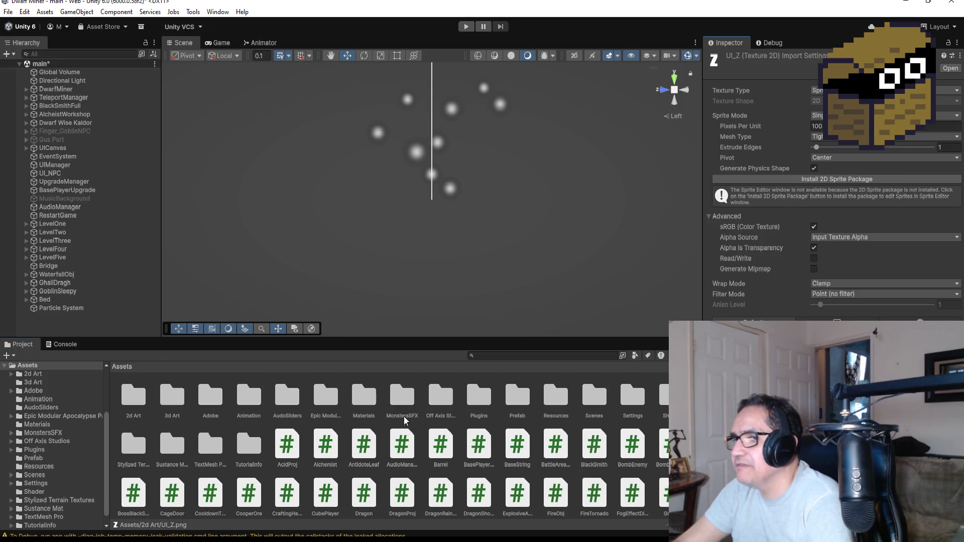
double_click(379, 399)
scroll(502, 464, "down", 1)
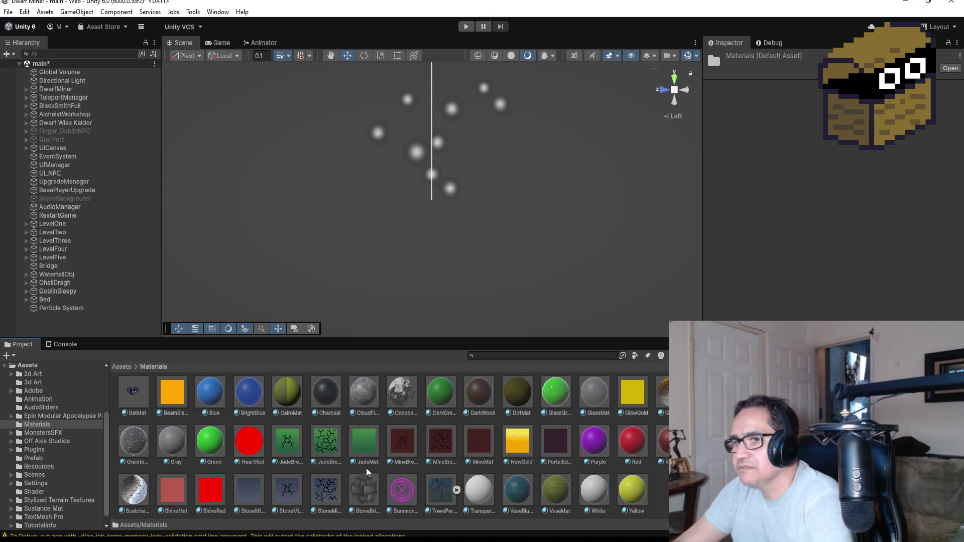
right_click(723, 157)
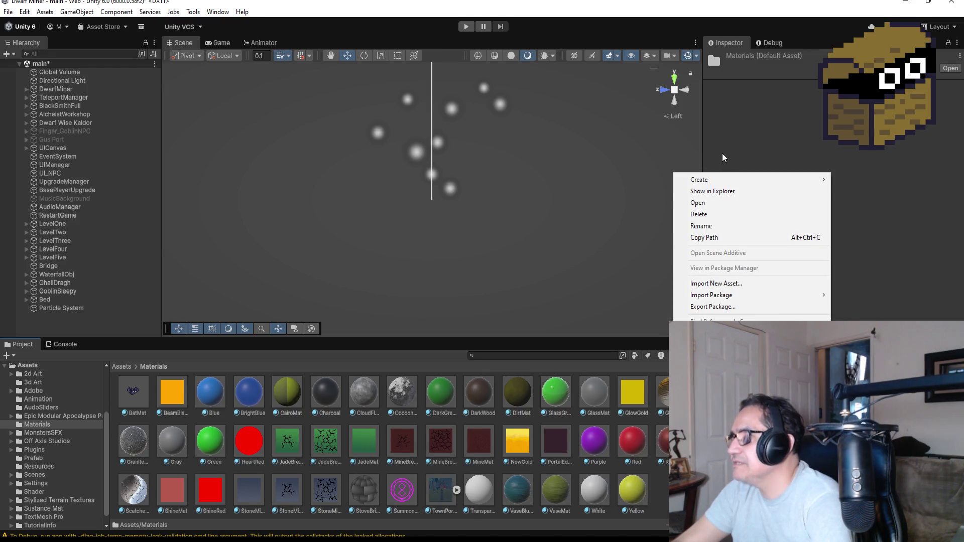
mouse_move(720, 179)
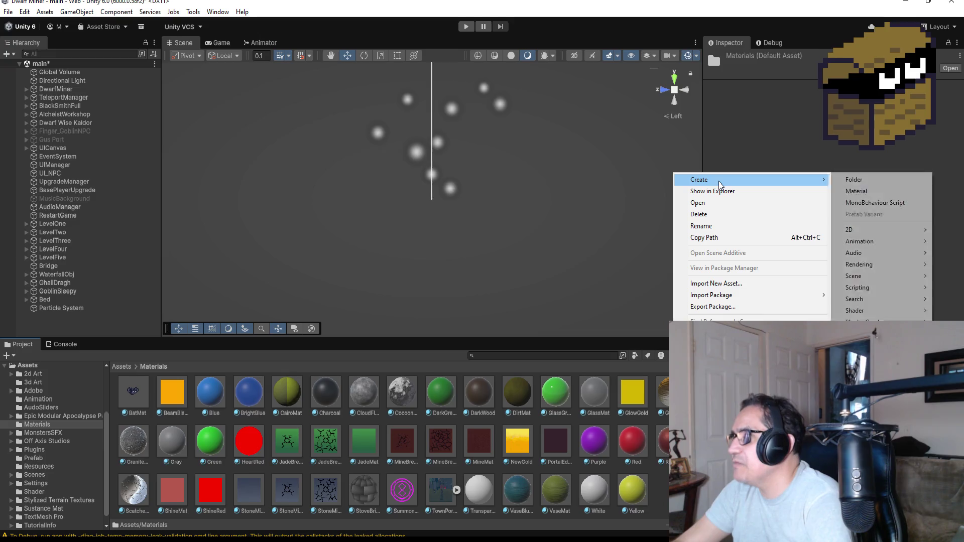
left_click(867, 191)
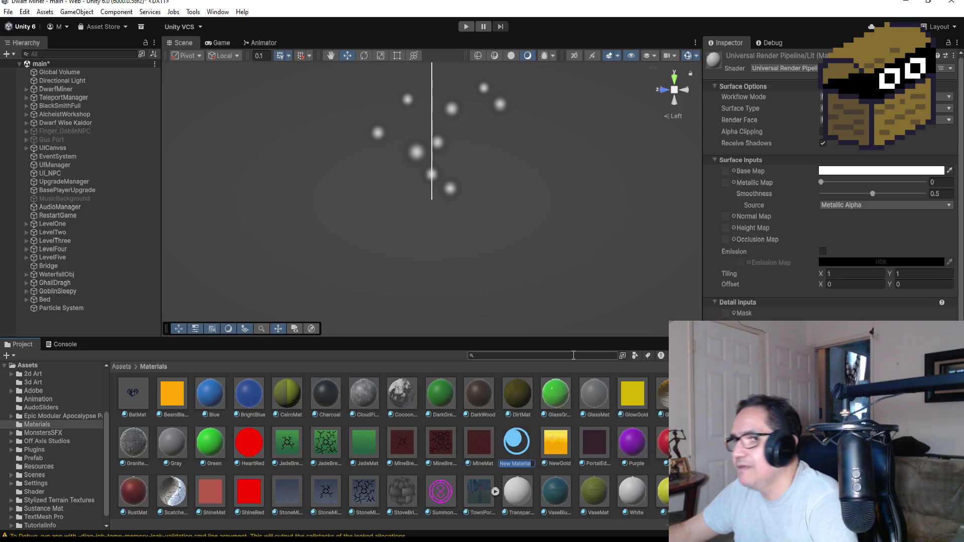
type("Z")
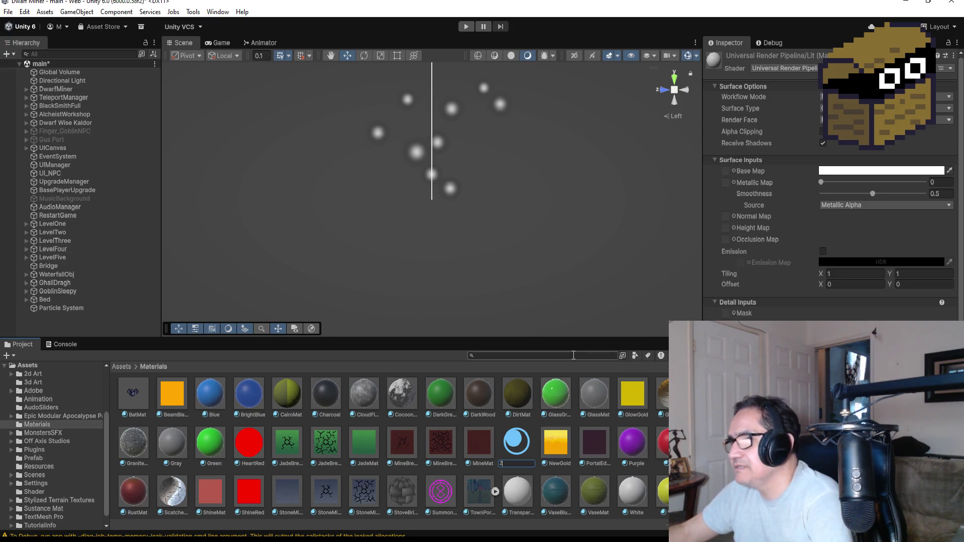
type("_EffectMat")
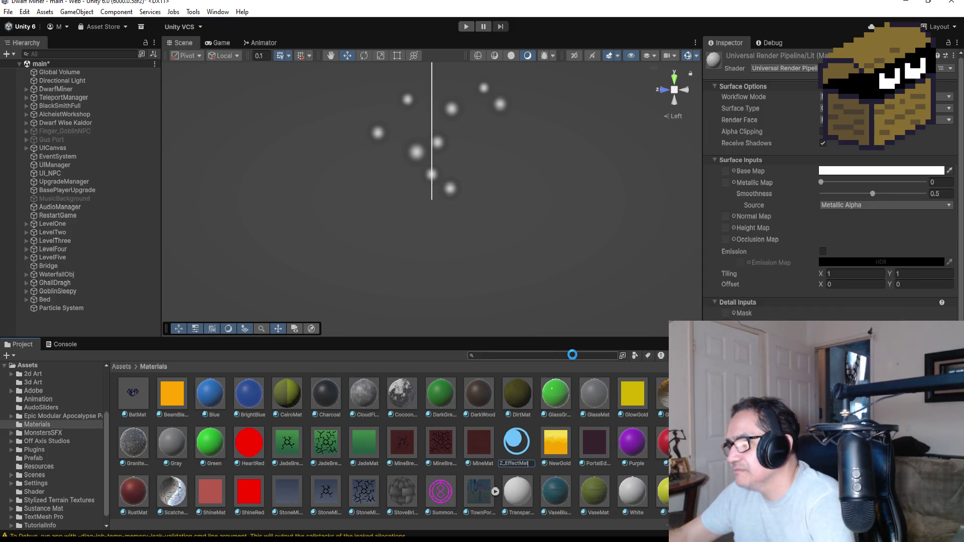
key("Return")
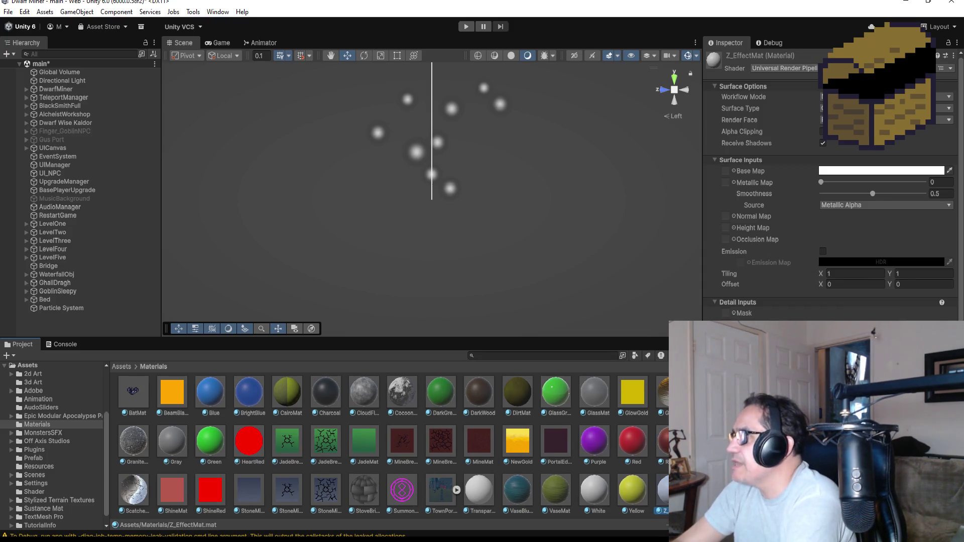
Give Z_EffectMat the AllIn1Vfx/AllIn1Vfx shader.
left_click(784, 68)
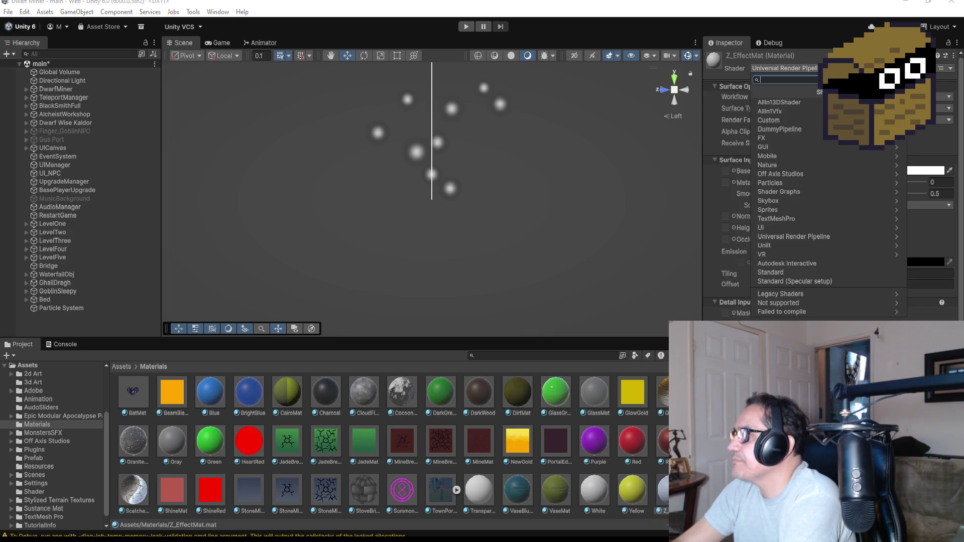
left_click(127, 394)
left_click(136, 393)
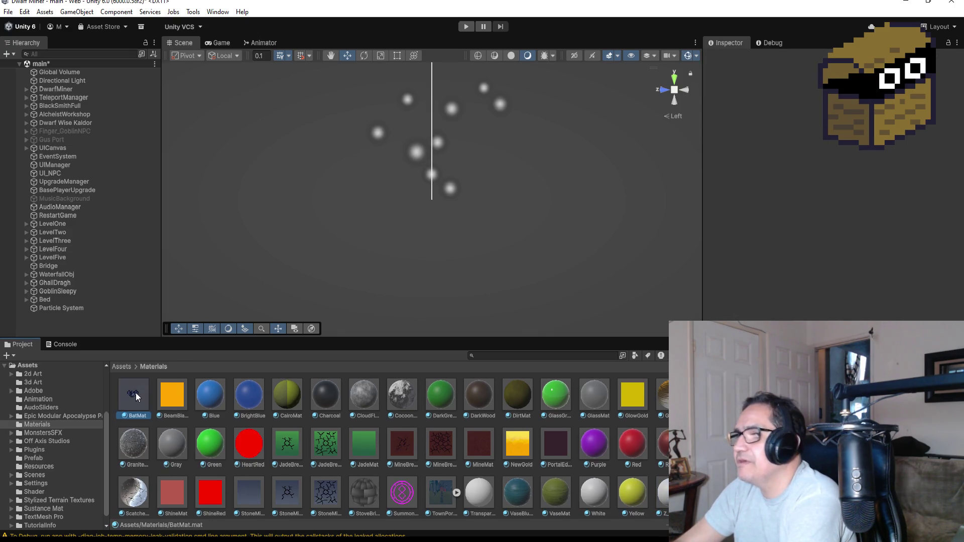
scroll(611, 497, "down", 1)
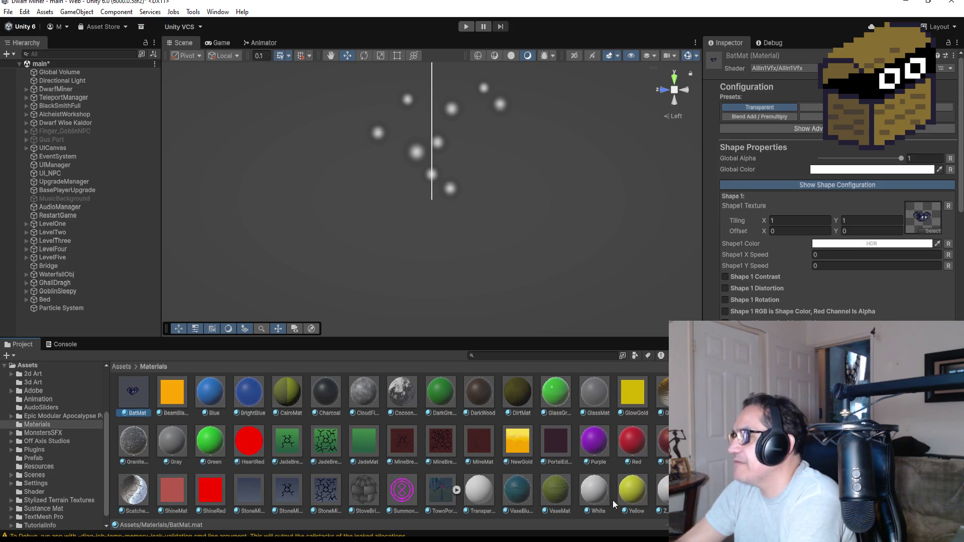
left_click(663, 490)
left_click(797, 66)
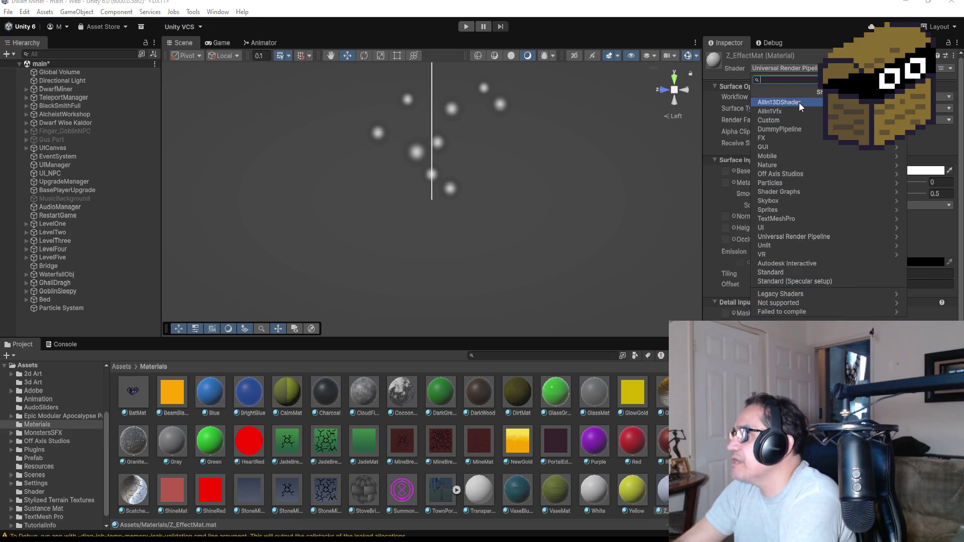
left_click(792, 115)
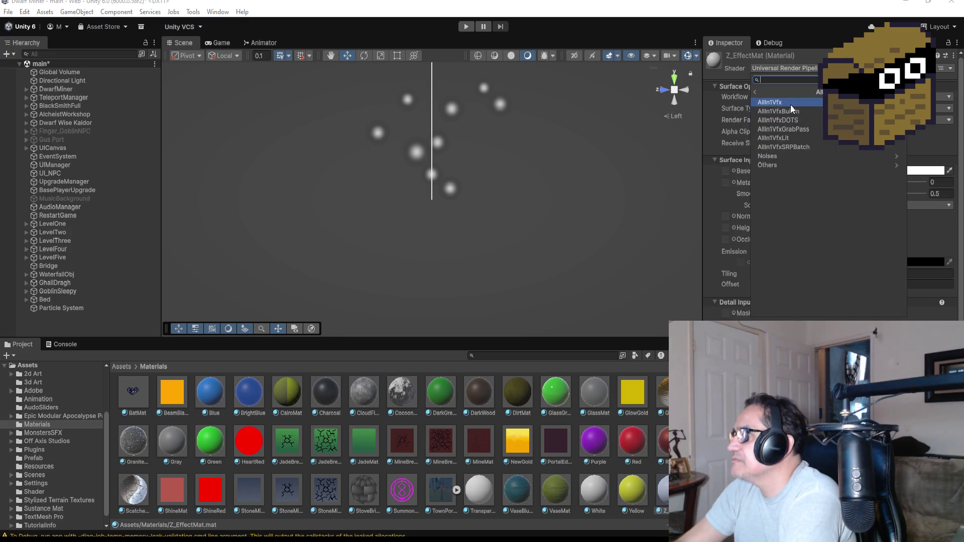
left_click(791, 104)
Lock the Inspector and assign UI_Z from 2d Art as the Shape1 texture.
left_click(947, 43)
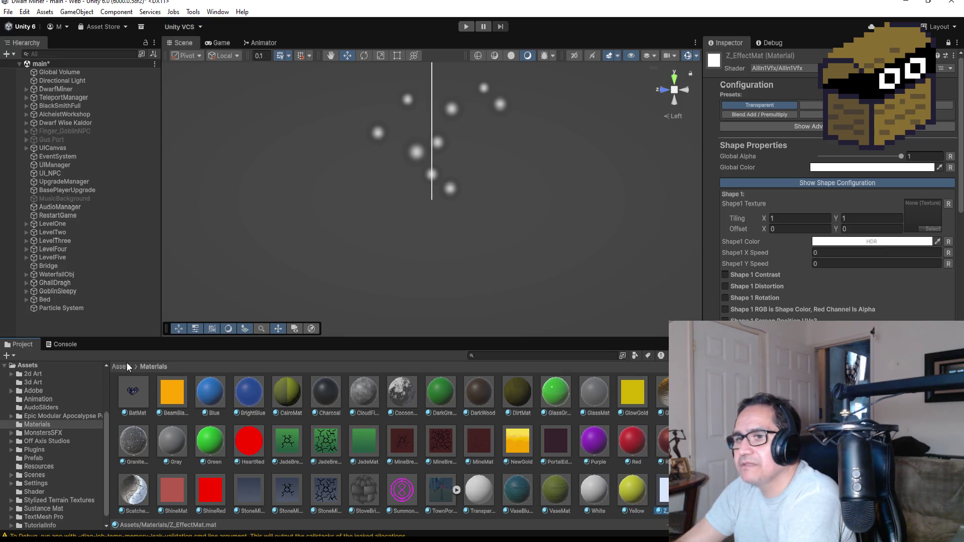
left_click(121, 367)
double_click(133, 394)
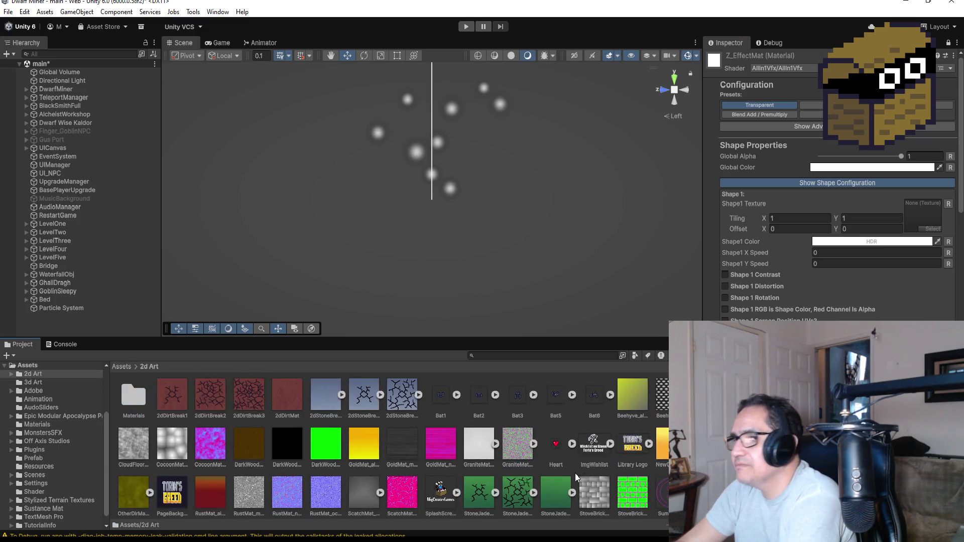
scroll(571, 473, "down", 3)
mouse_move(402, 488)
left_mouse_down()
mouse_move(753, 352)
mouse_move(896, 177)
mouse_move(914, 216)
left_mouse_up()
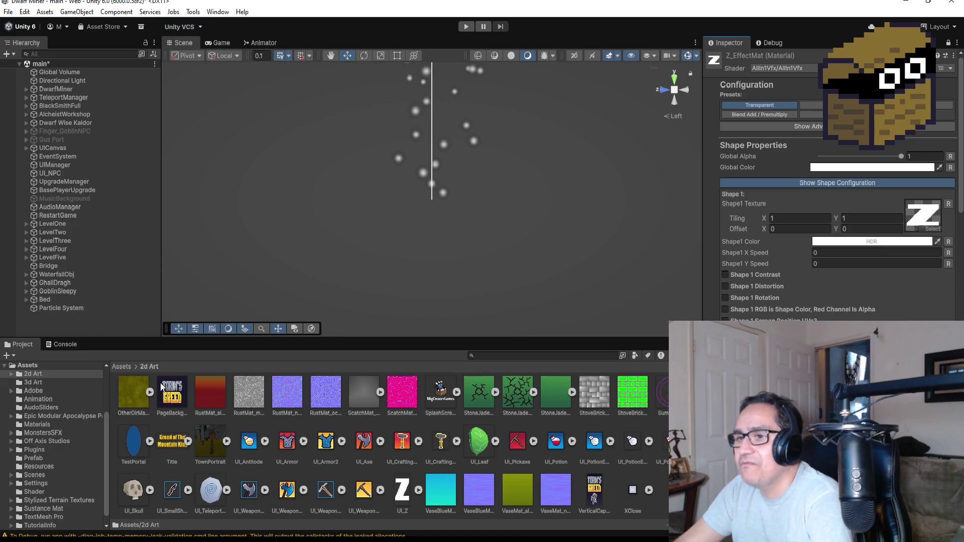
scroll(162, 387, "up", 3)
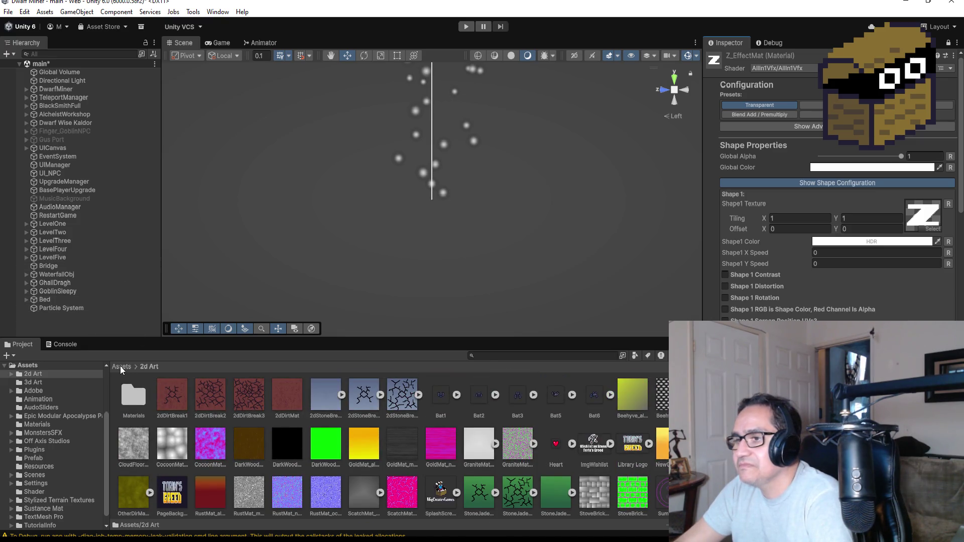
Assign Z_EffectMat as the Particle System's renderer material.
left_click(120, 367)
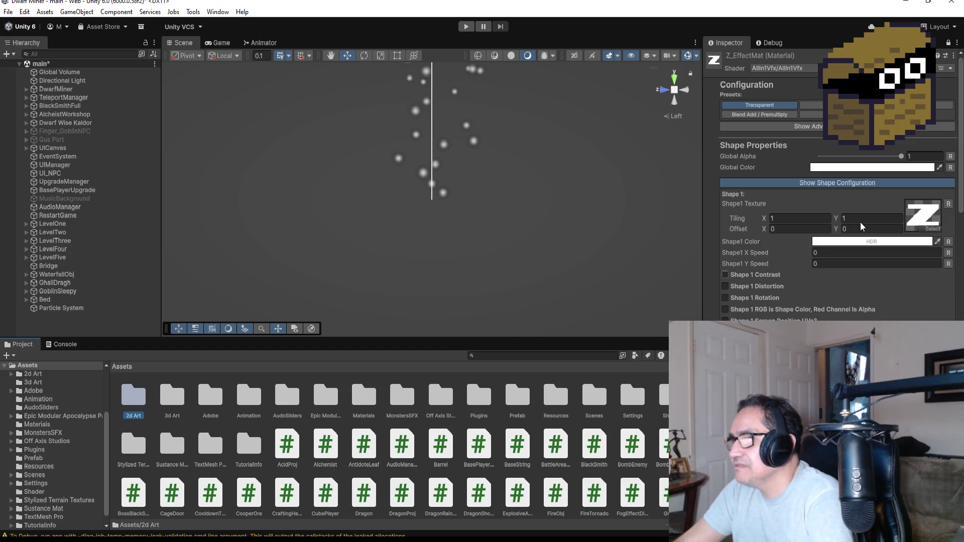
left_click(948, 42)
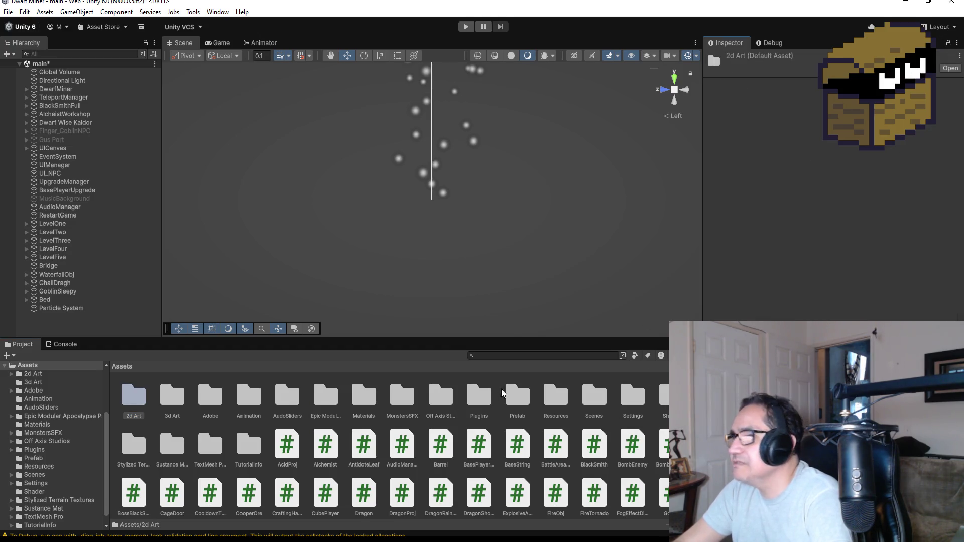
left_click(75, 308)
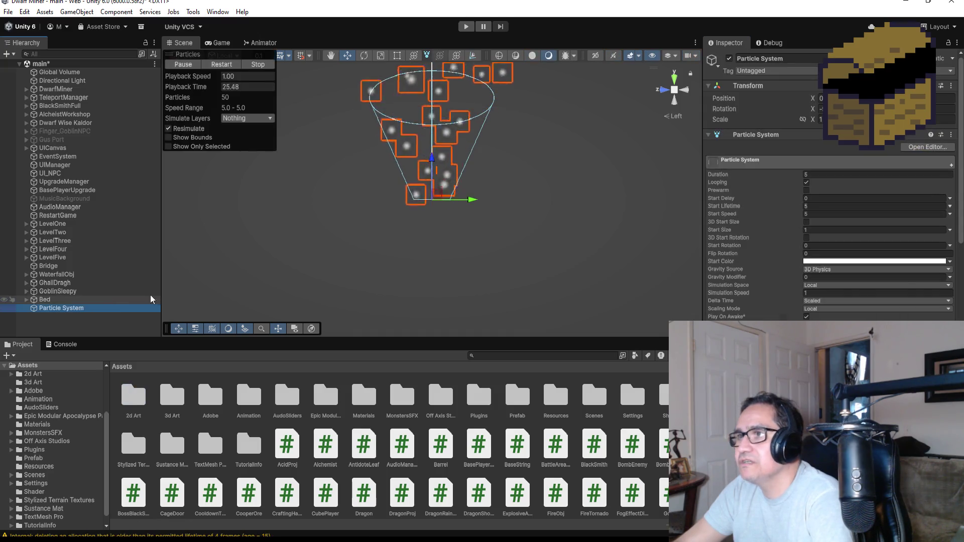
scroll(878, 236, "down", 10)
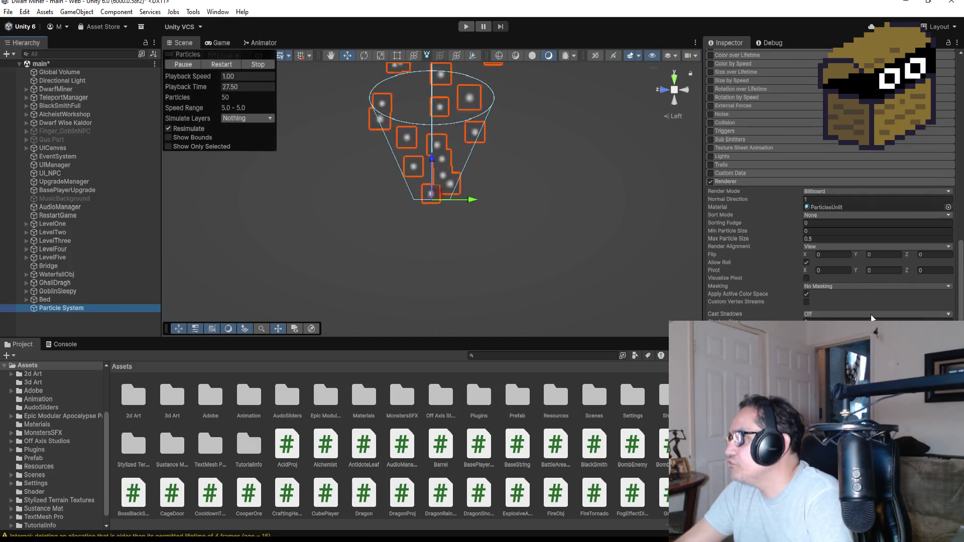
left_click(948, 207)
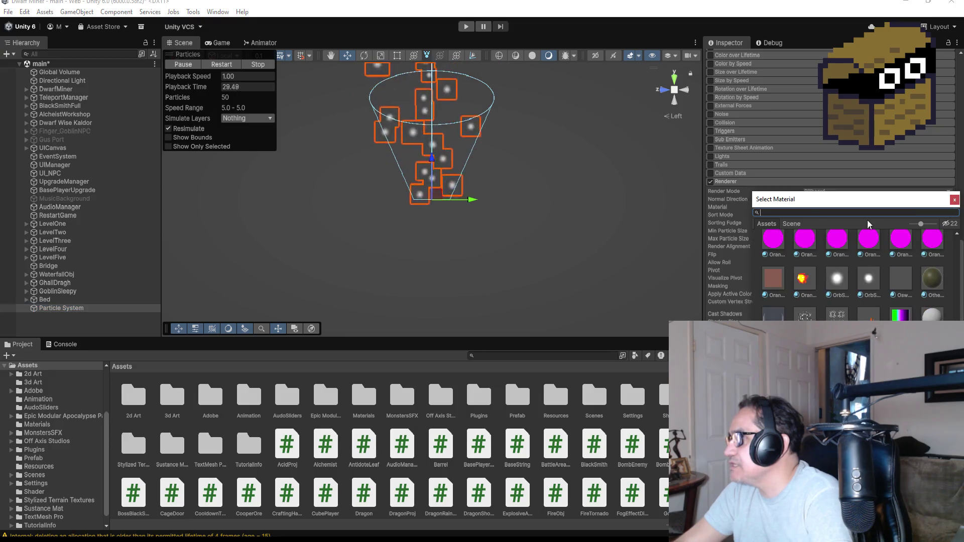
type("z")
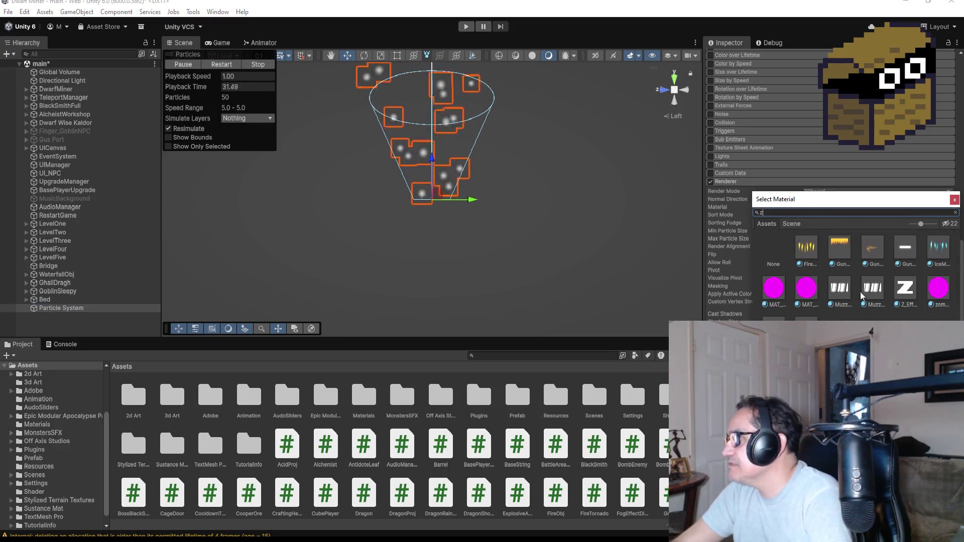
double_click(905, 289)
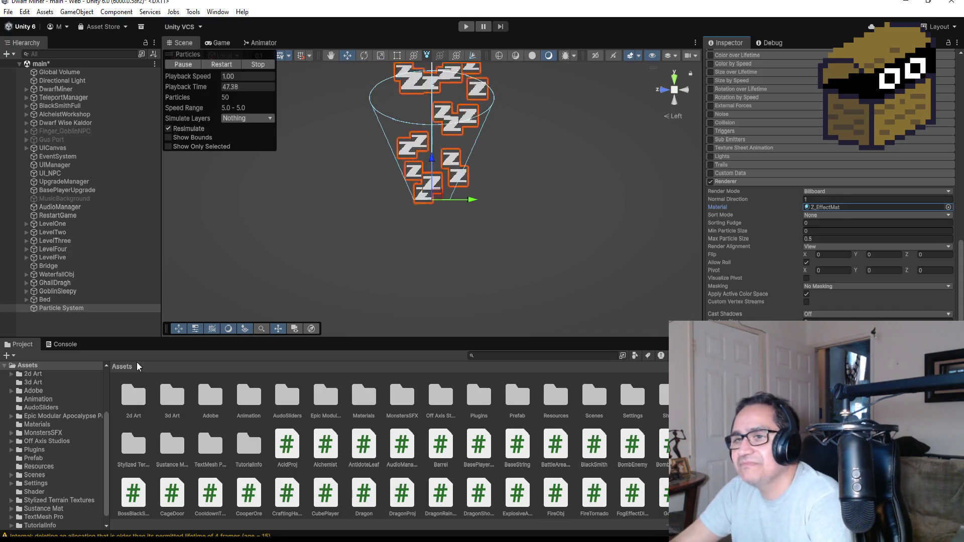
Frame the Particle System in the Scene view to see the emitted Z sprites.
left_click(99, 309)
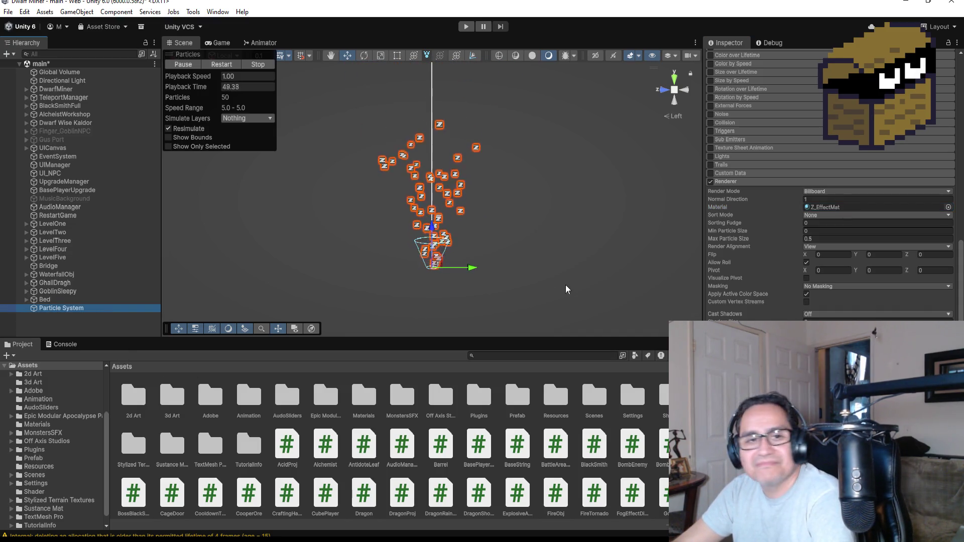
scroll(547, 259, "up", 4)
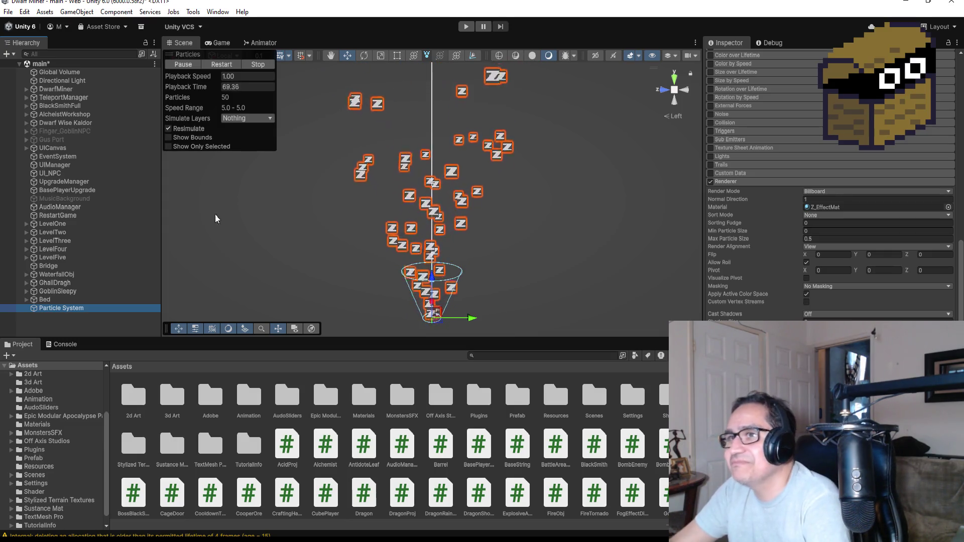
key("f")
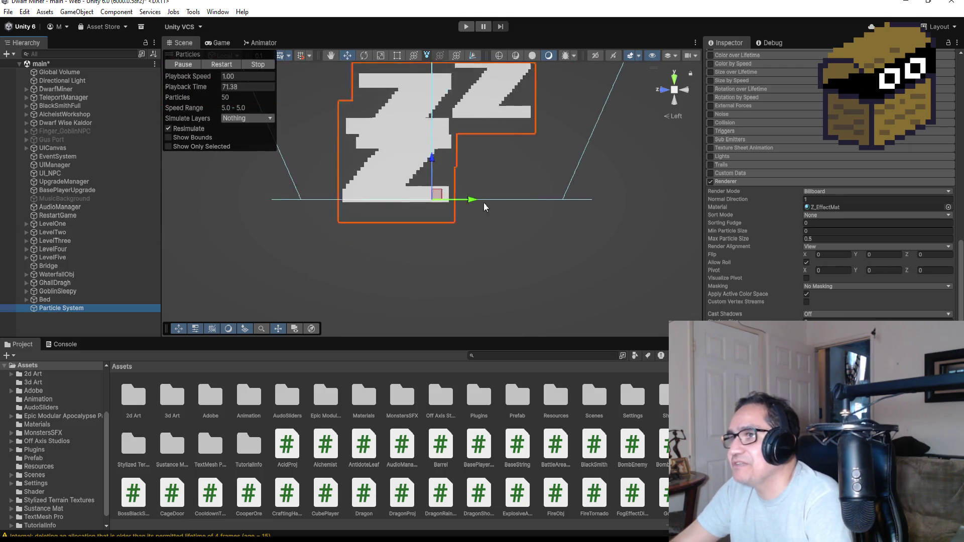
scroll(523, 224, "down", 5)
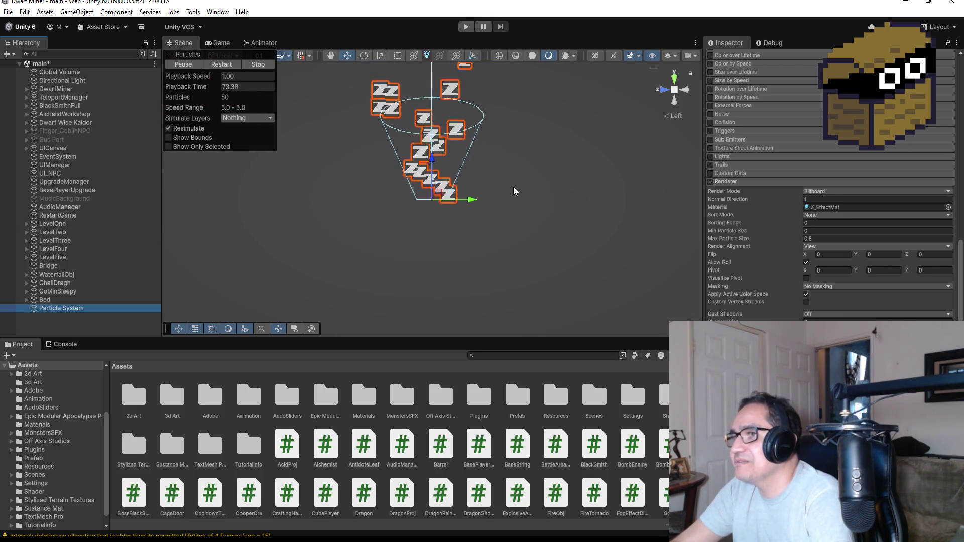
scroll(831, 176, "up", 10)
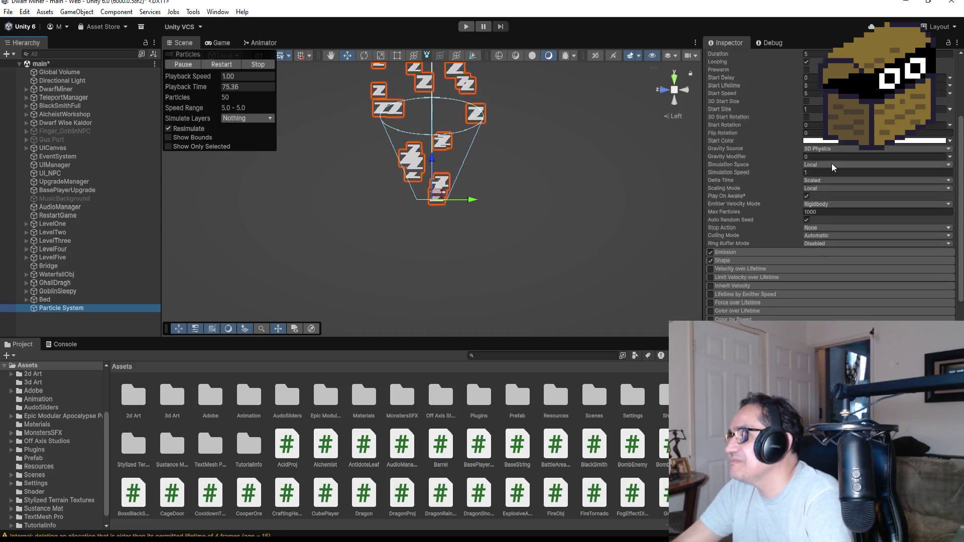
Set the particle system's Duration to 1 and Start Lifetime to 1.
left_click(831, 175)
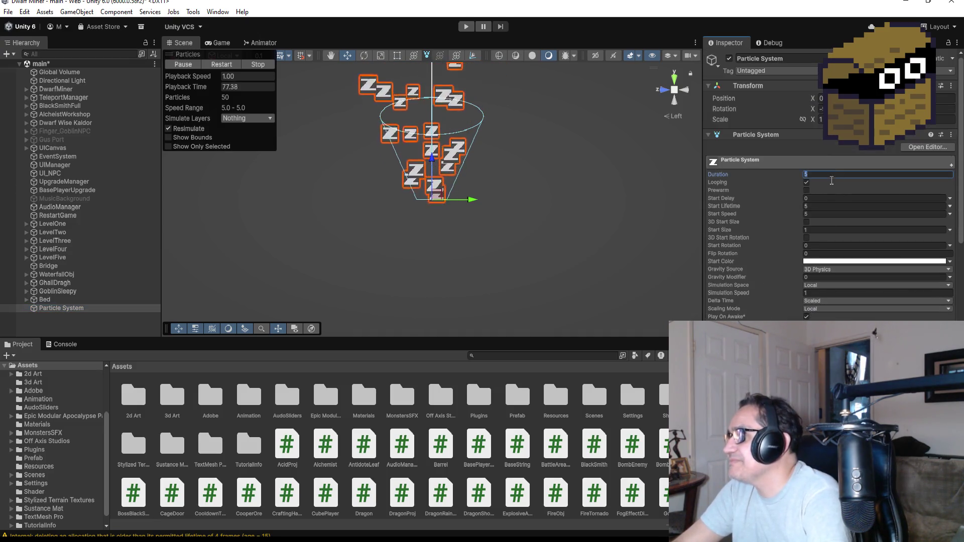
type("1")
left_click(827, 206)
type("1")
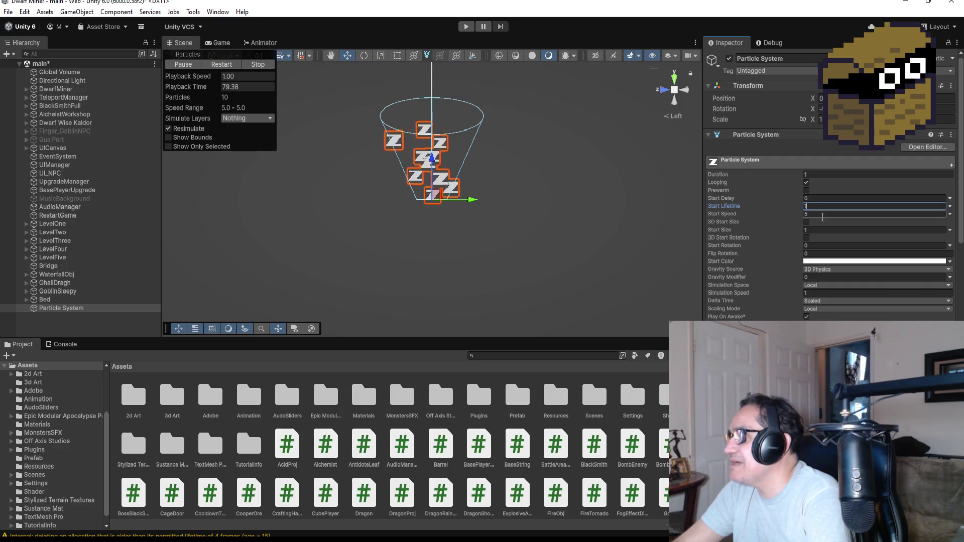
left_click(823, 215)
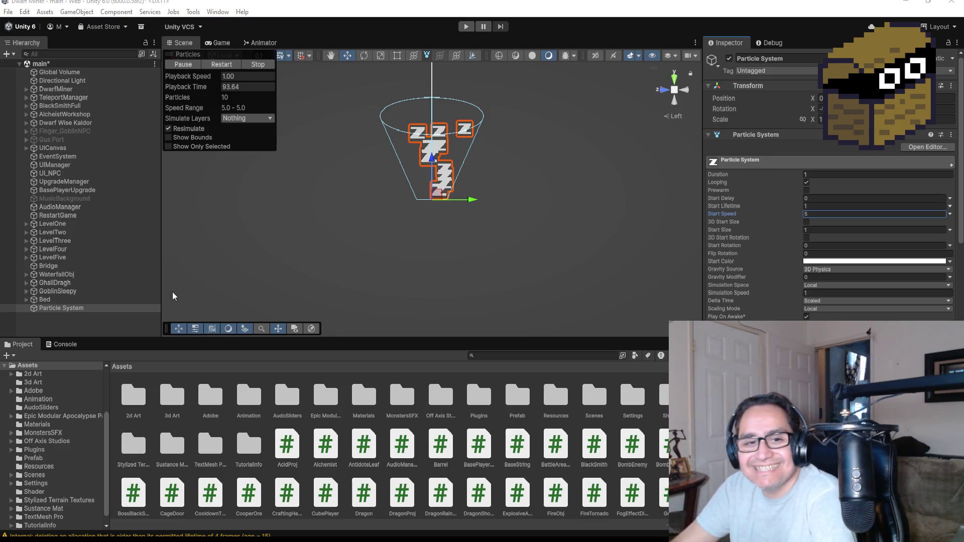
Rename the Particle System GameObject to Effect_Z.
left_click(802, 56)
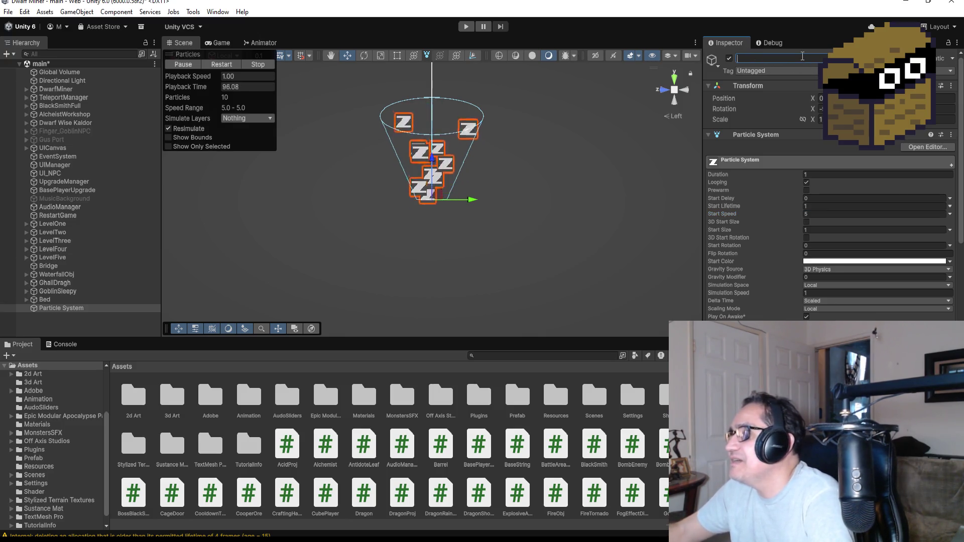
type("Effect_Z")
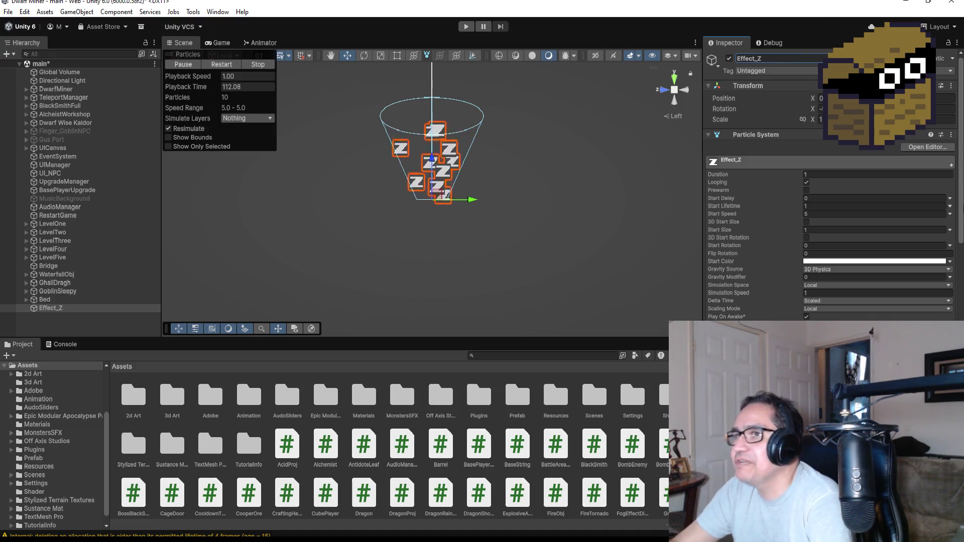
scroll(828, 201, "down", 10)
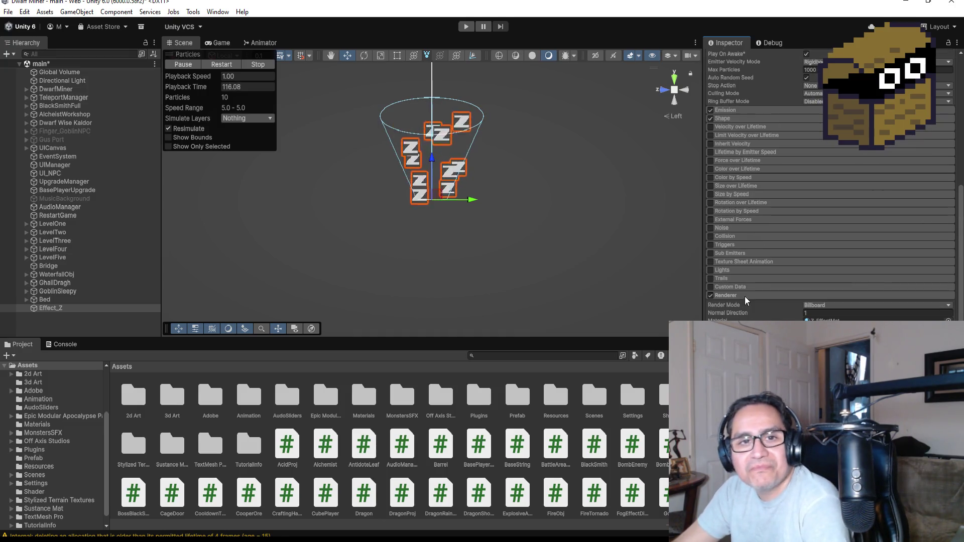
scroll(763, 271, "up", 10)
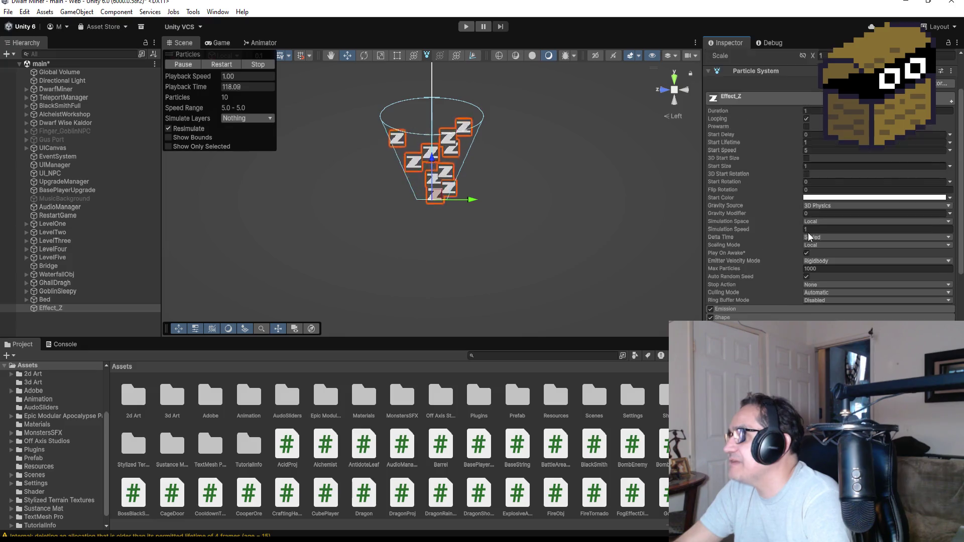
Enable Color over Lifetime with a gradient whose end alpha key is 0.
scroll(795, 280, "down", 7)
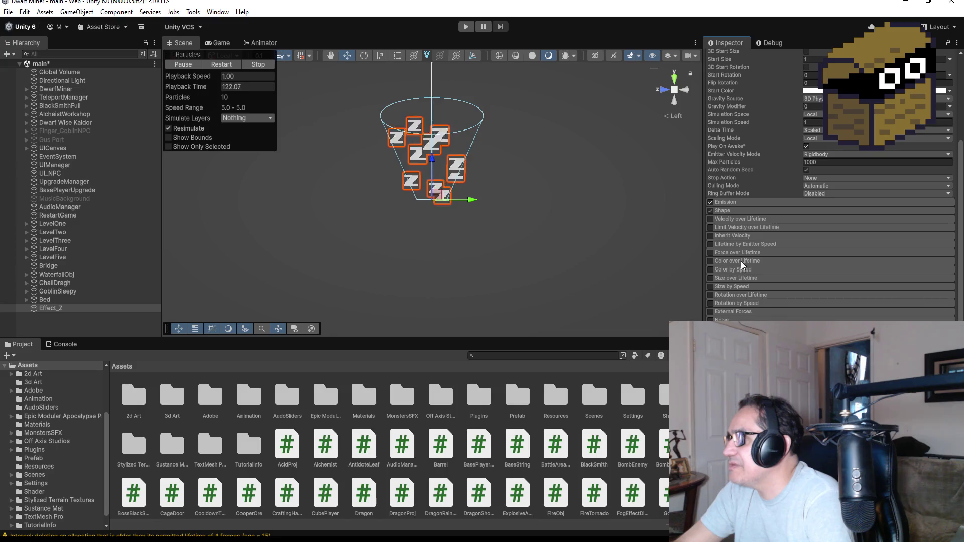
left_click(715, 262)
left_click(824, 271)
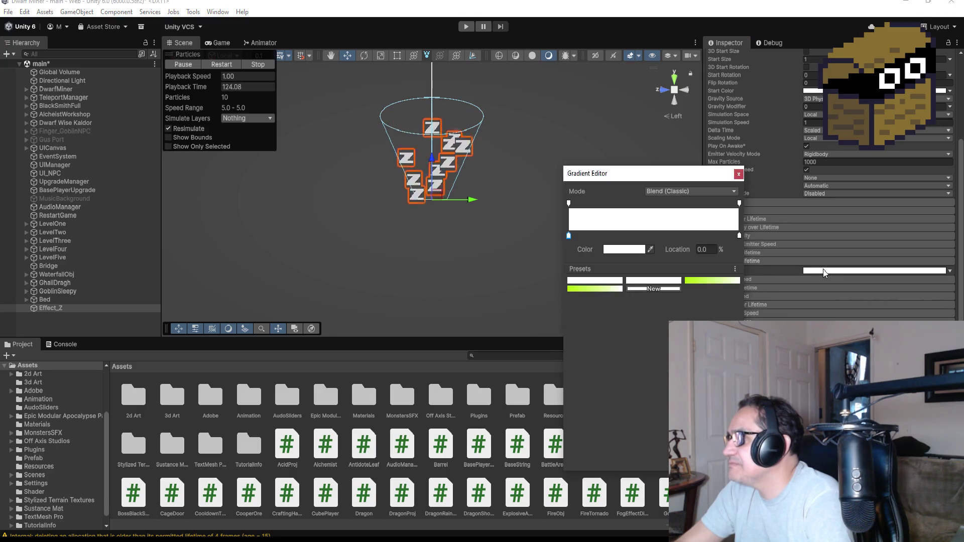
left_click(652, 203)
left_click(739, 203)
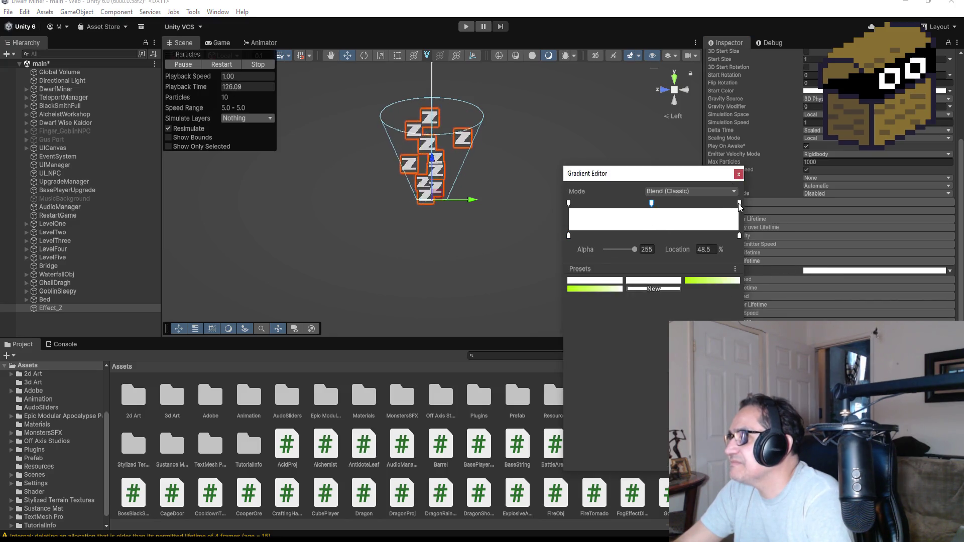
left_click_drag(635, 253, 577, 253)
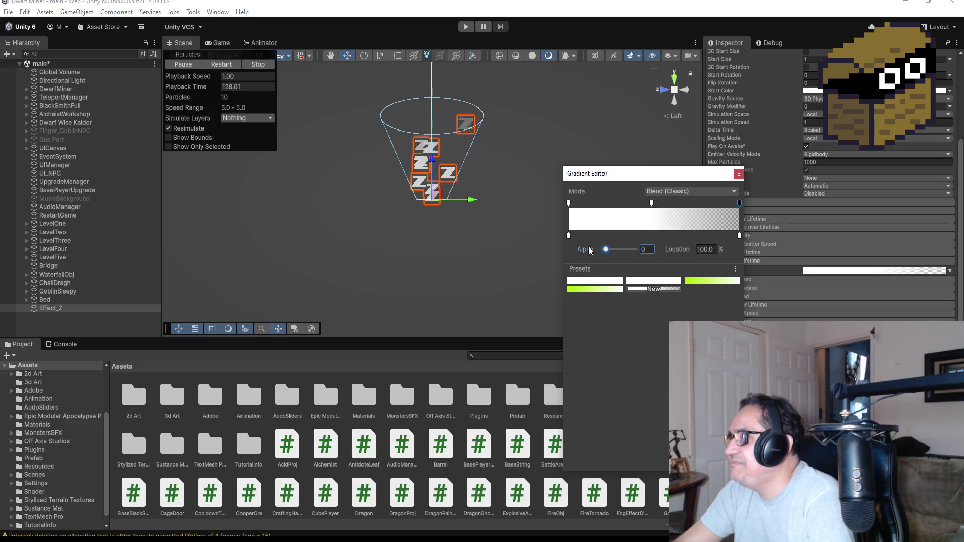
left_click(739, 174)
scroll(485, 148, "up", 2)
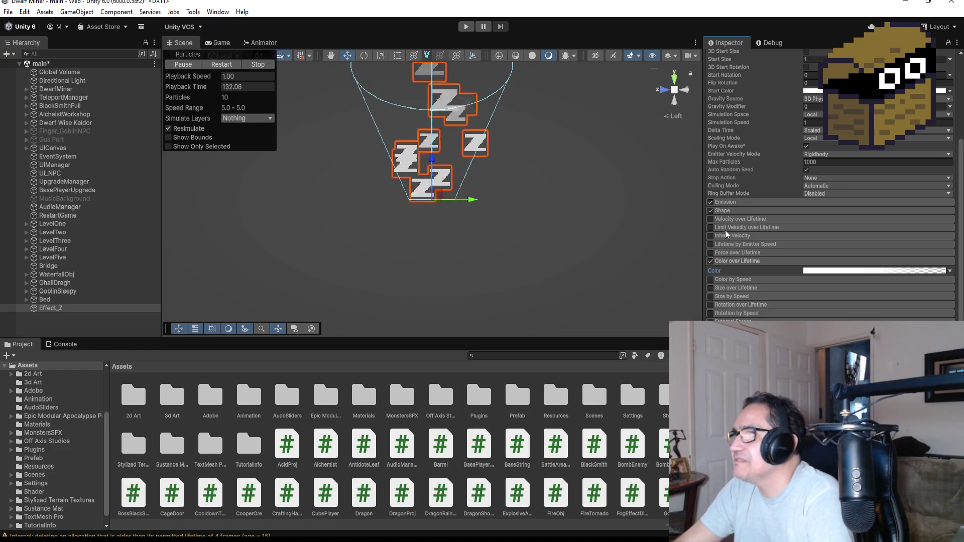
scroll(818, 289, "up", 5)
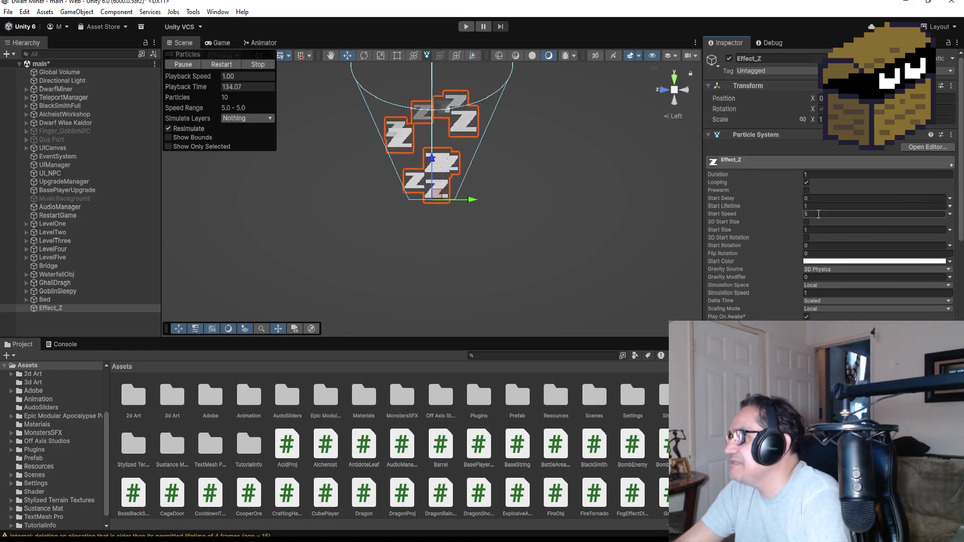
Try Start Size 0.5, restore it to 1, and set Start Speed to 2.
left_click(814, 230)
type(".5")
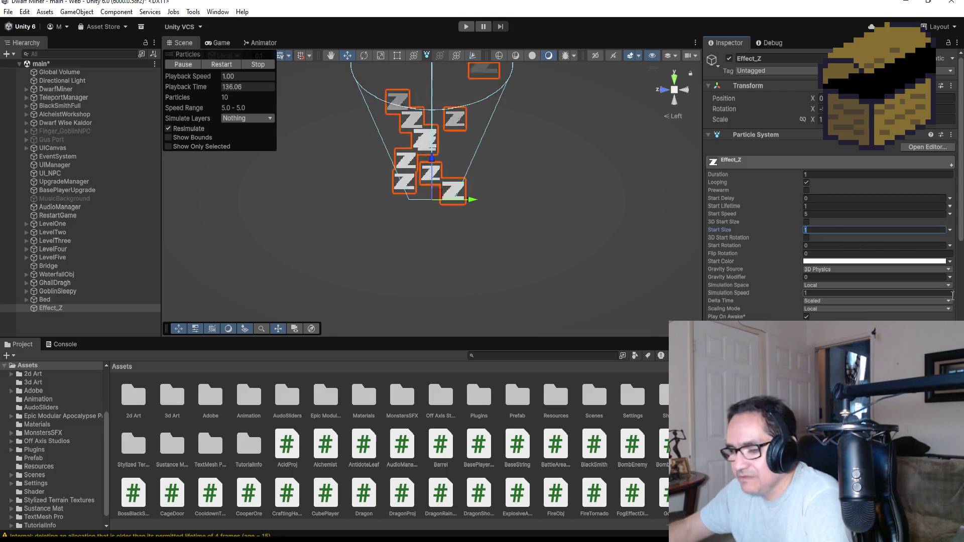
key("BackSpace")
key("BackSpace")
type("1")
left_click(821, 215)
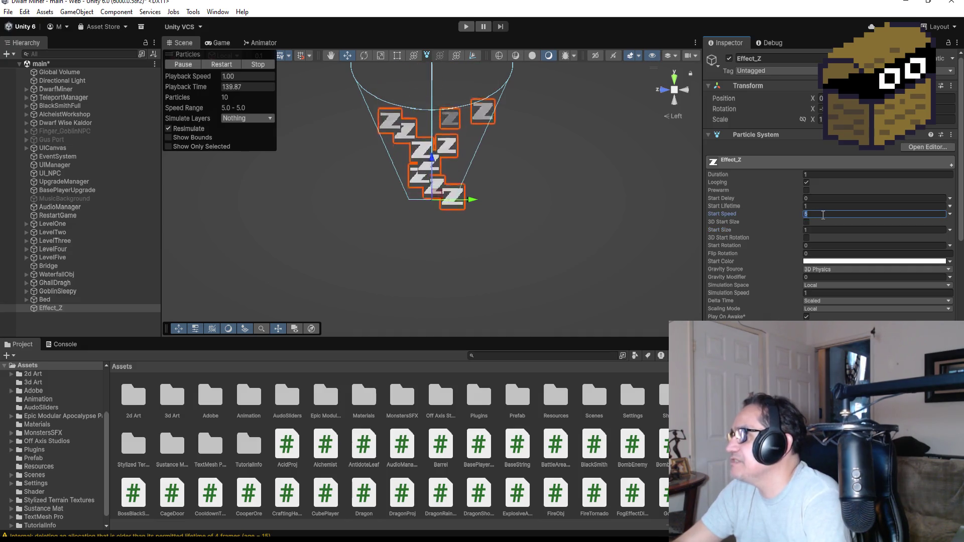
type("1")
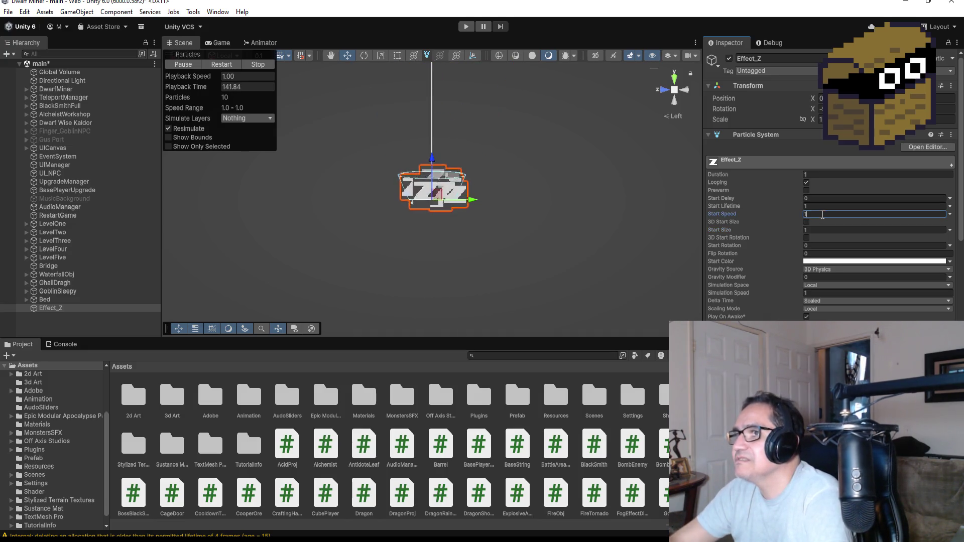
key("BackSpace")
type("2")
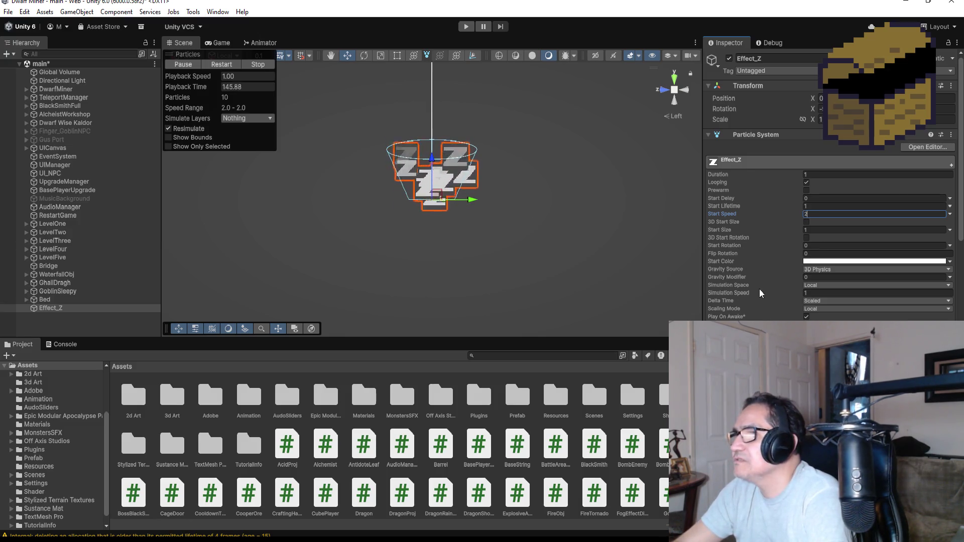
Expand Emission and lower Rate over Time to about 2.
scroll(814, 300, "down", 5)
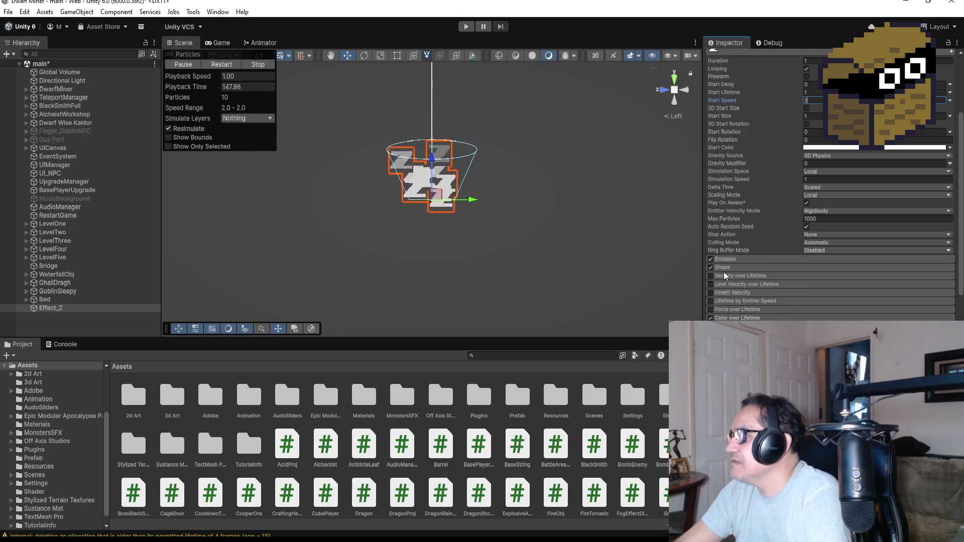
left_click(725, 259)
left_click(823, 269)
type("2")
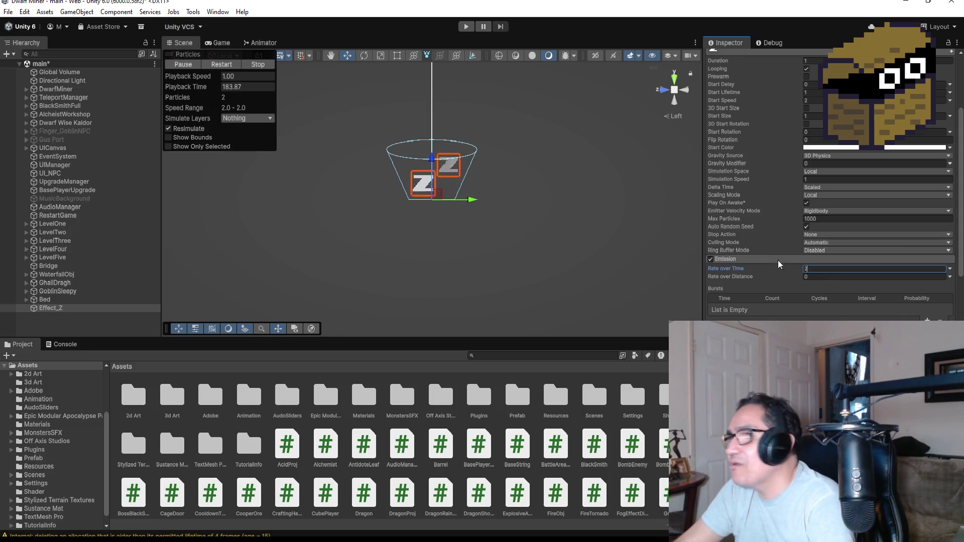
Set Start Lifetime and Duration to 1.5, then deselect and reselect Effect_Z.
scroll(868, 200, "up", 3)
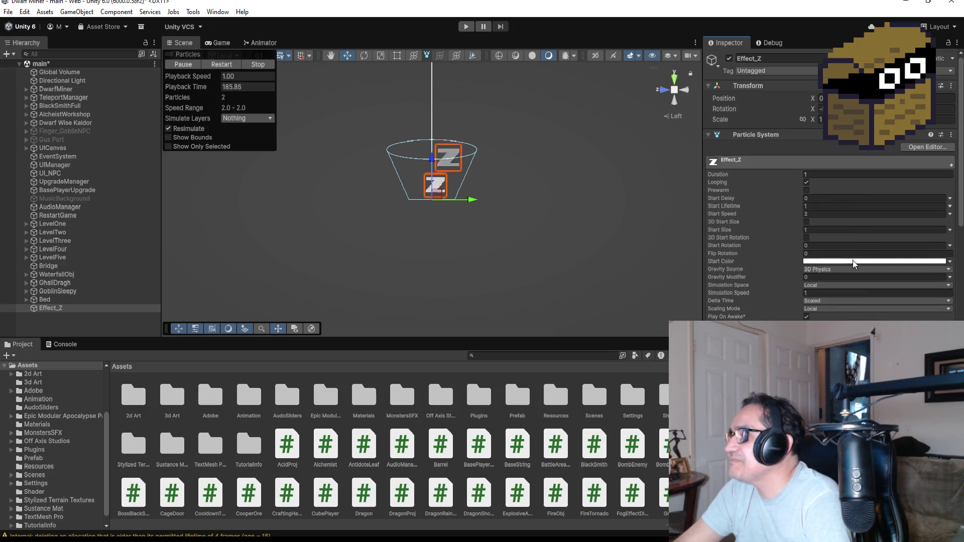
left_click(825, 176)
left_click(820, 206)
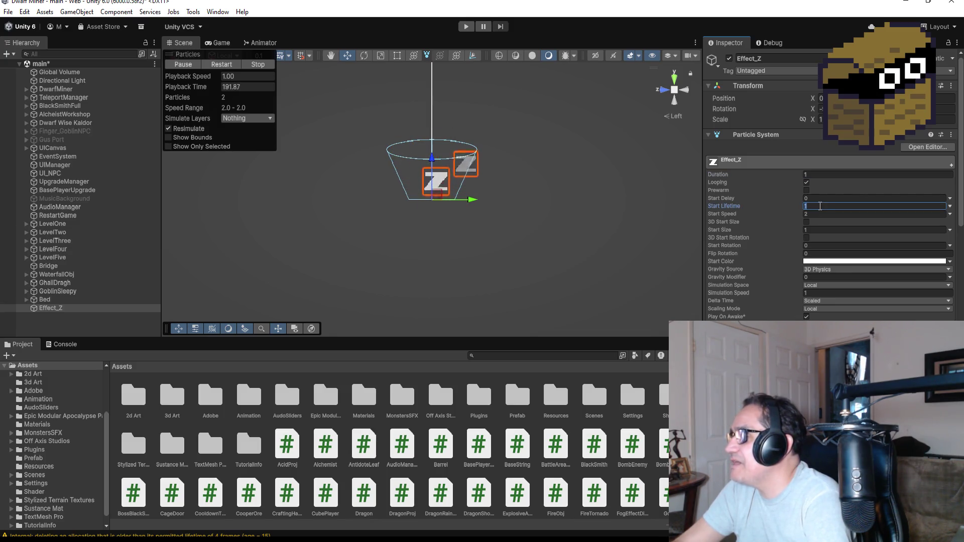
type("1.5")
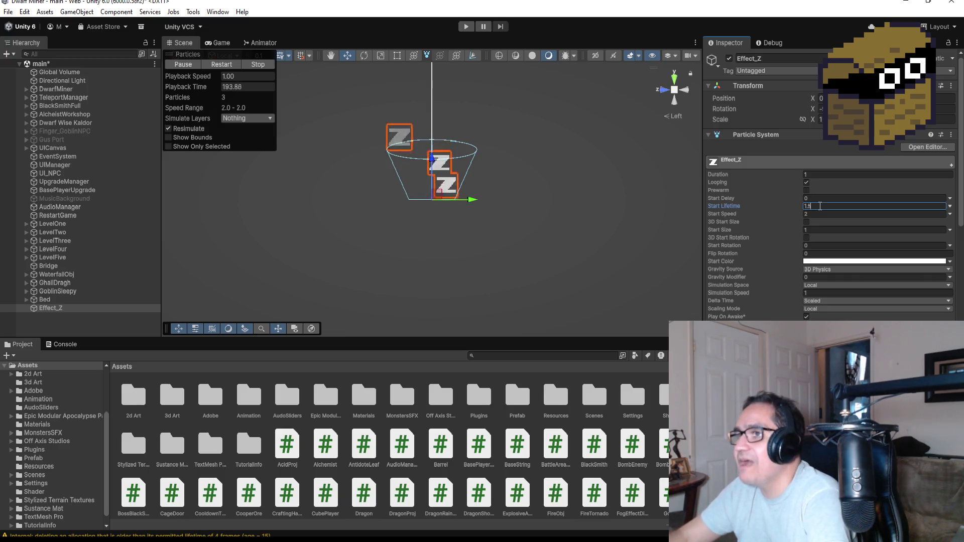
left_click(832, 174)
type("1.5")
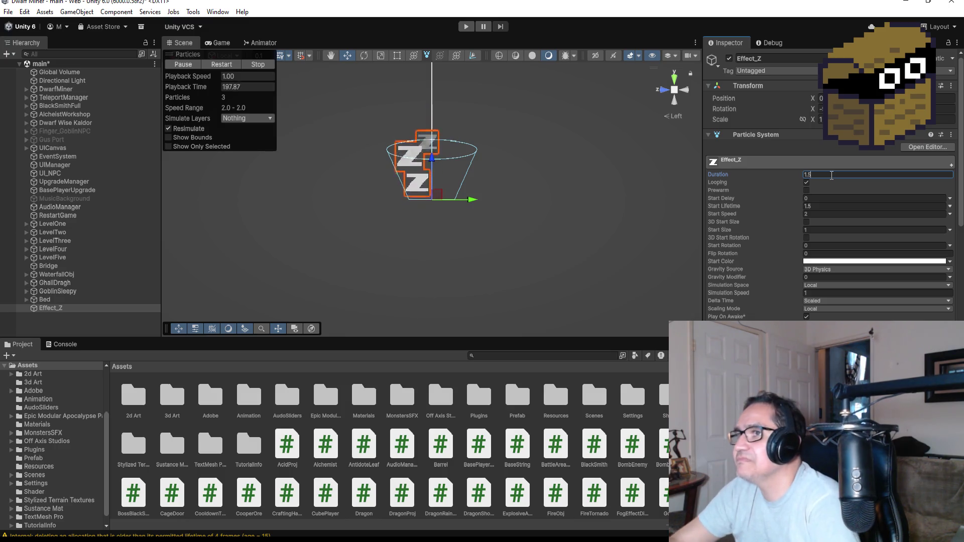
left_click(59, 317)
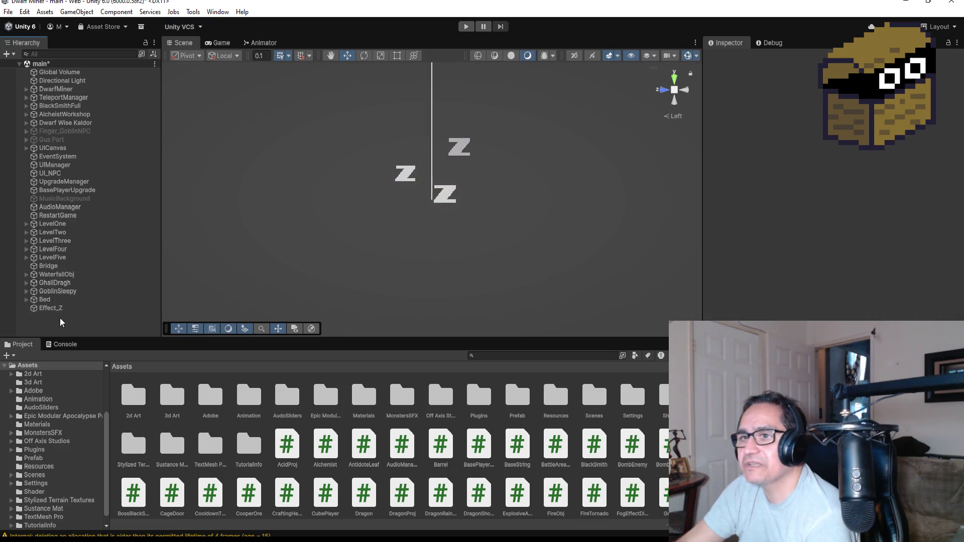
left_click(52, 307)
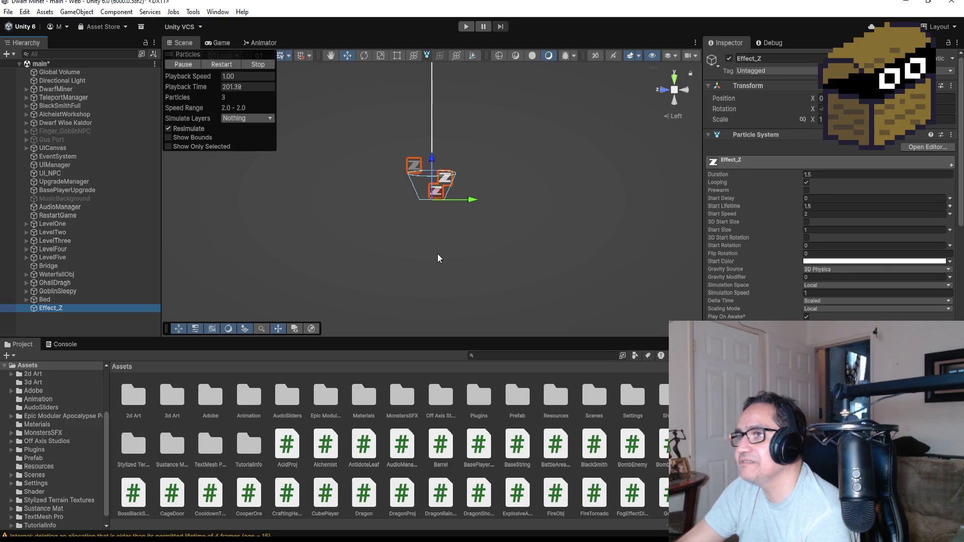
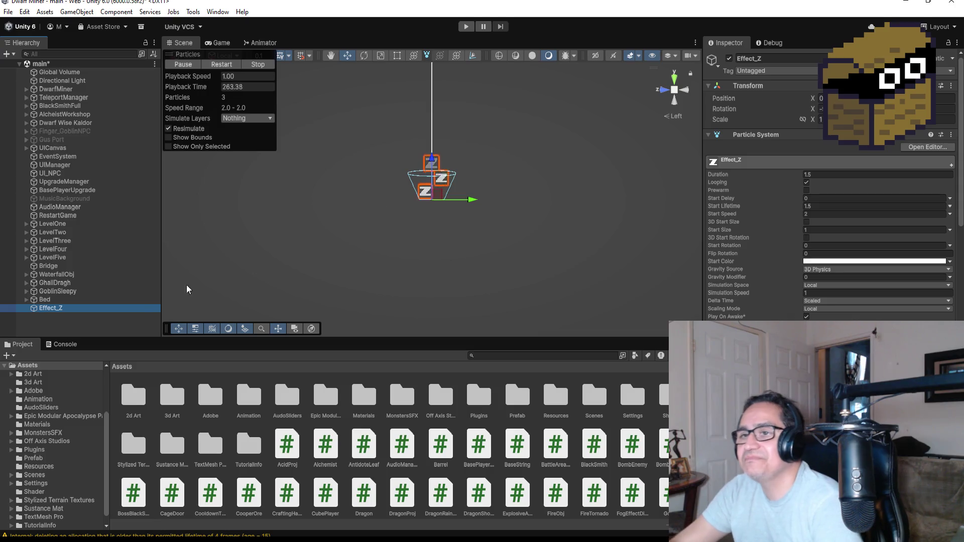
Reselect Effect_Z and collapse its Emission module.
left_click(74, 329)
left_click(67, 309)
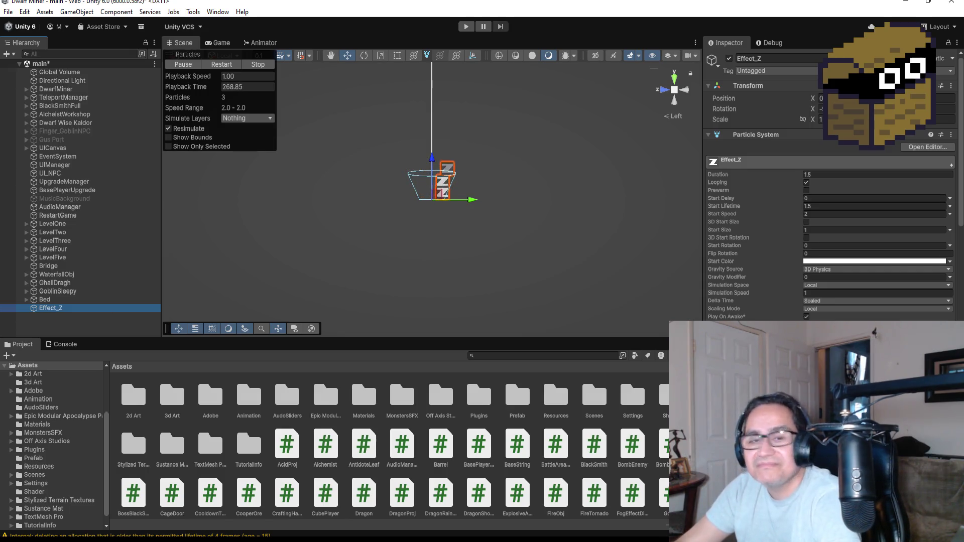
scroll(832, 304, "down", 5)
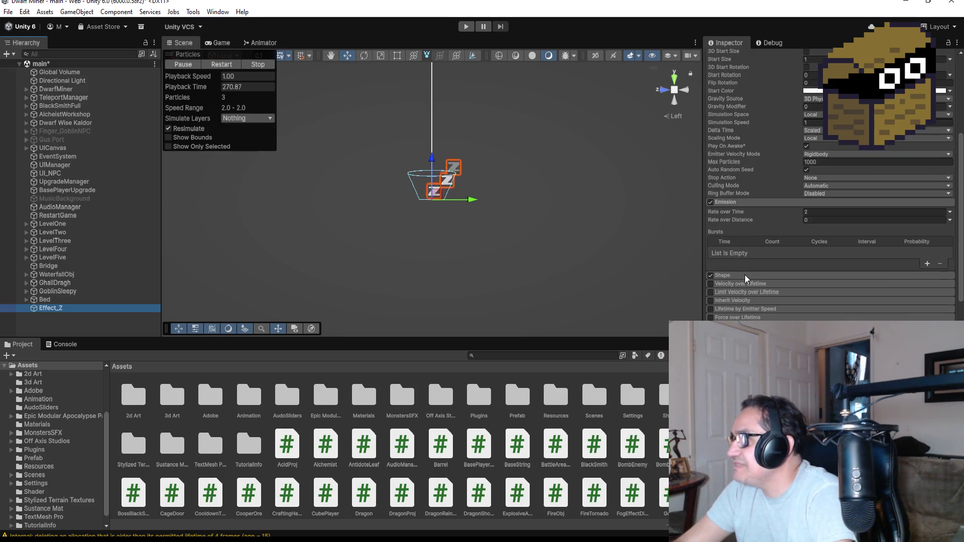
left_click(733, 202)
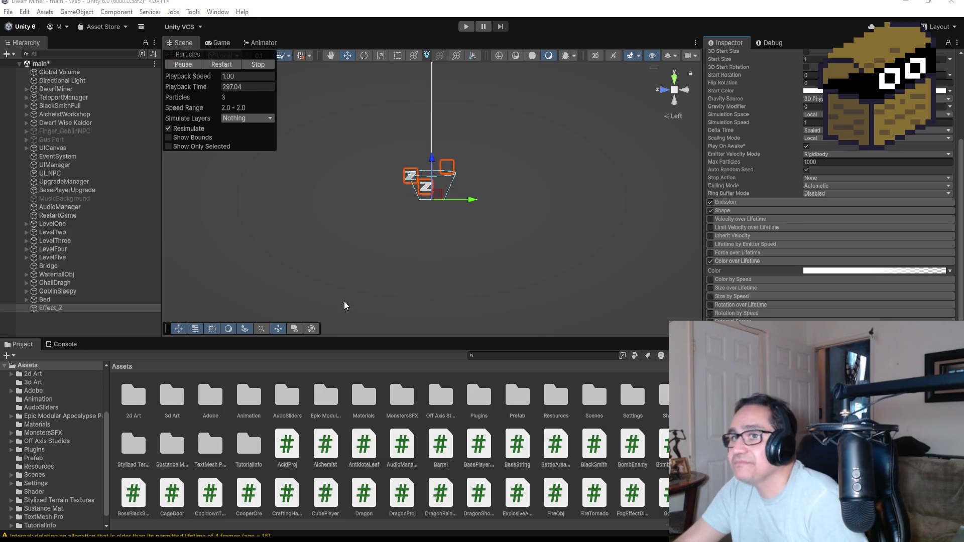
Review the Particle System modules and collapse Color over Lifetime.
scroll(807, 260, "up", 10)
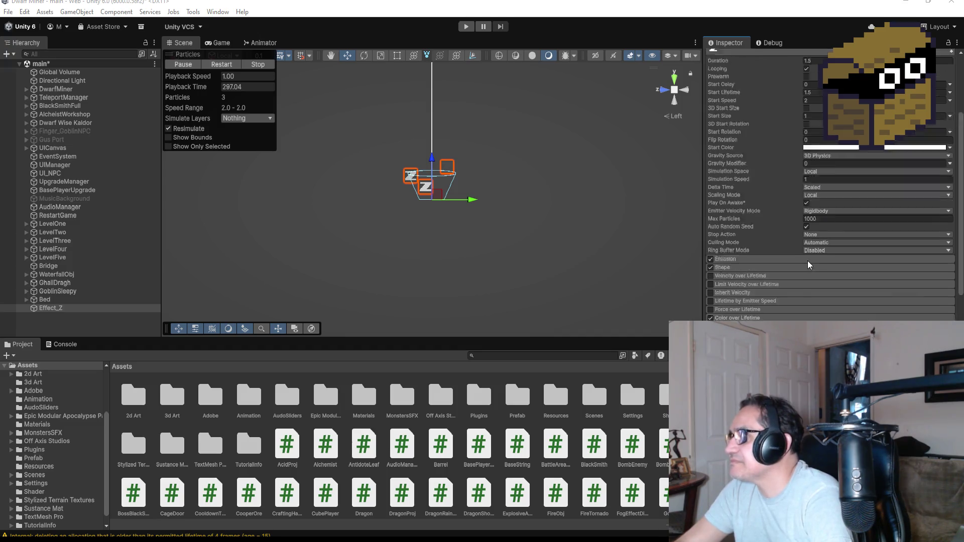
scroll(803, 287, "down", 8)
scroll(803, 293, "down", 10)
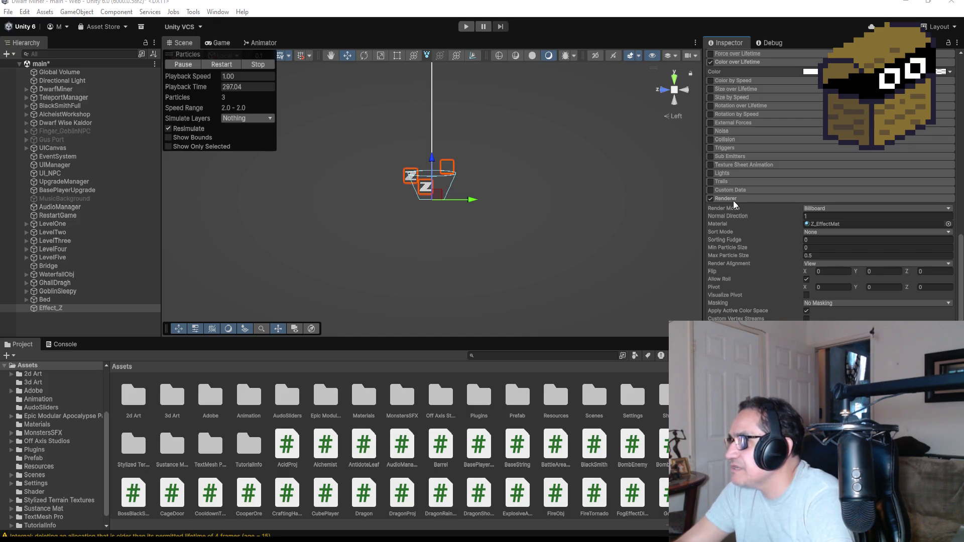
scroll(734, 200, "up", 15)
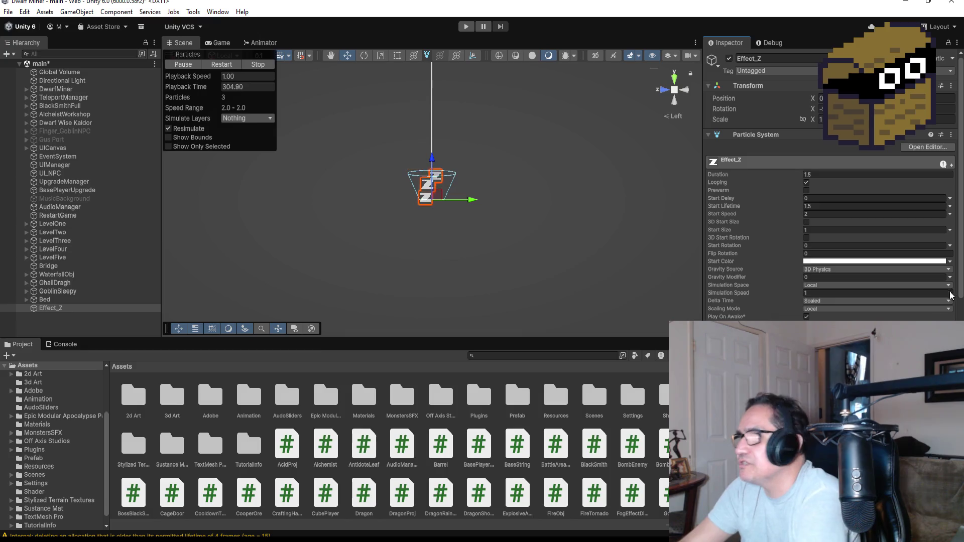
scroll(891, 271, "down", 3)
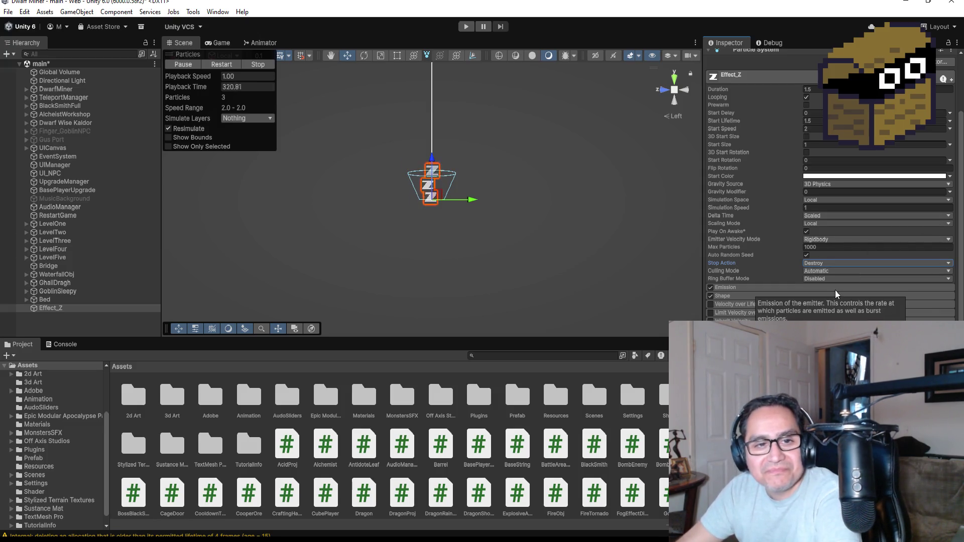
scroll(792, 306, "down", 5)
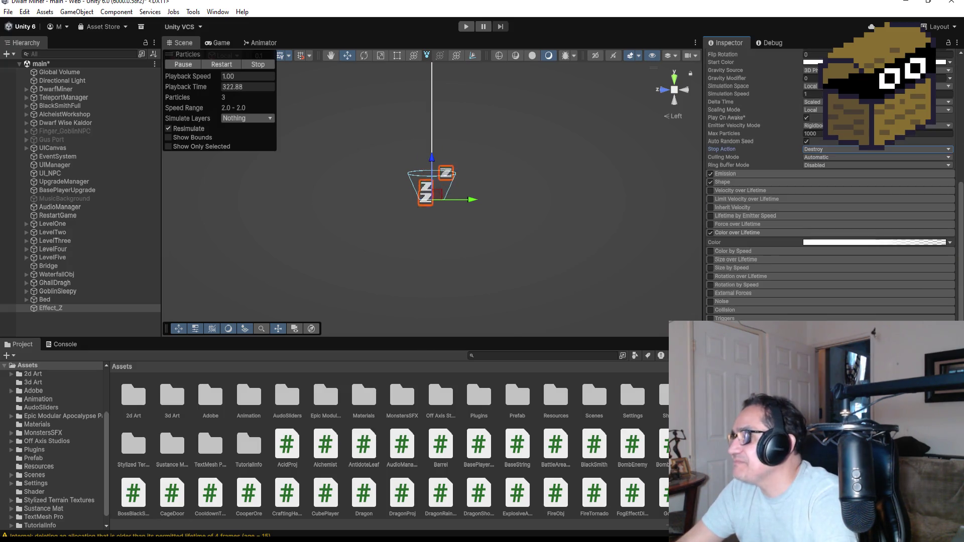
scroll(791, 302, "up", 1)
left_click(761, 263)
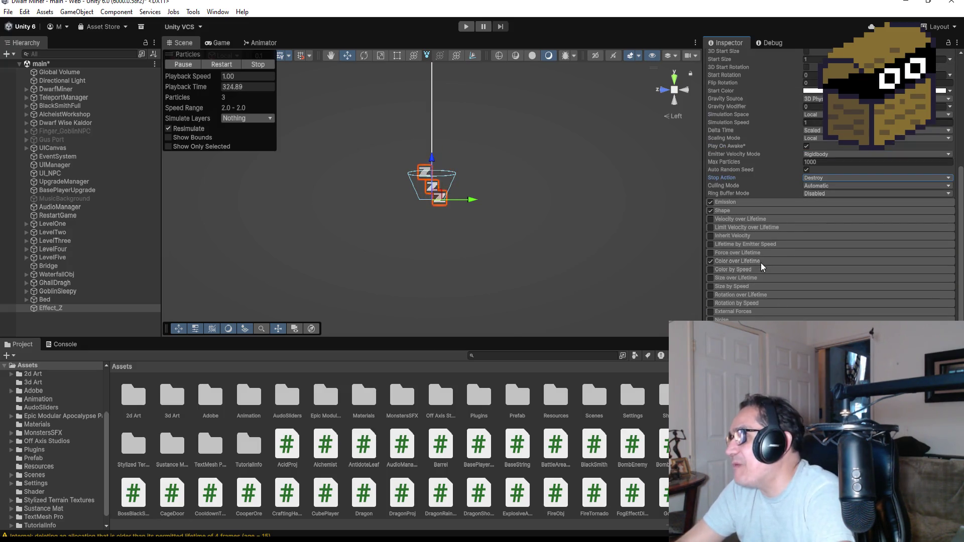
scroll(784, 270, "up", 7)
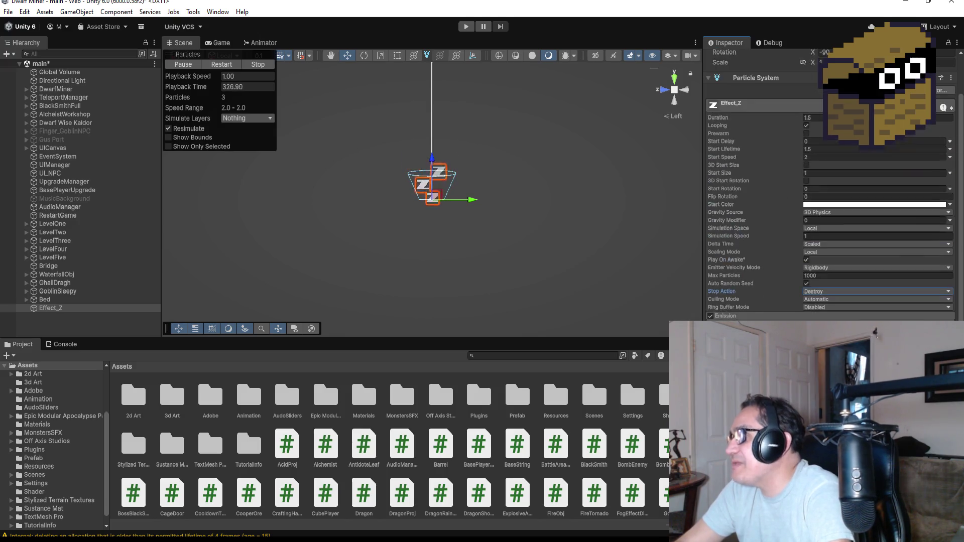
scroll(828, 200, "down", 8)
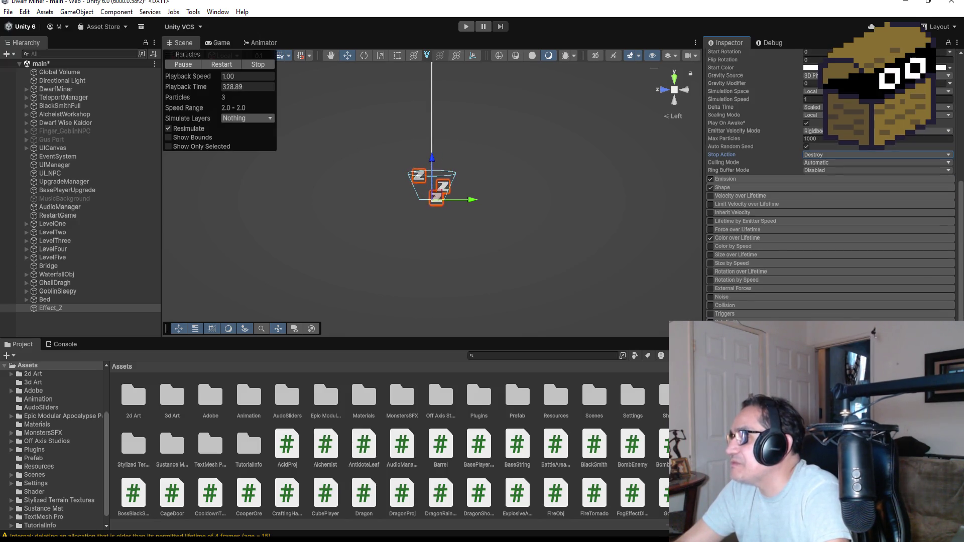
scroll(830, 184, "up", 2)
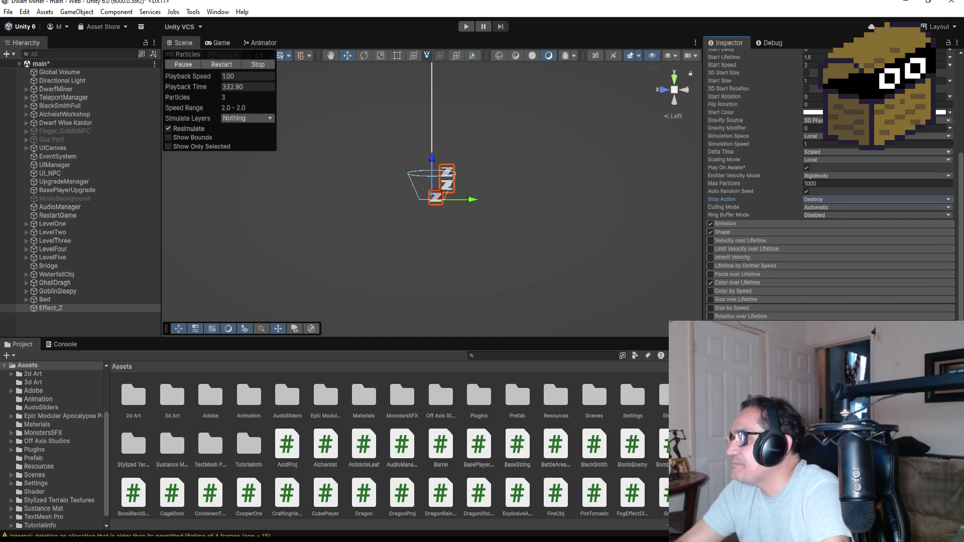
scroll(818, 240, "up", 6)
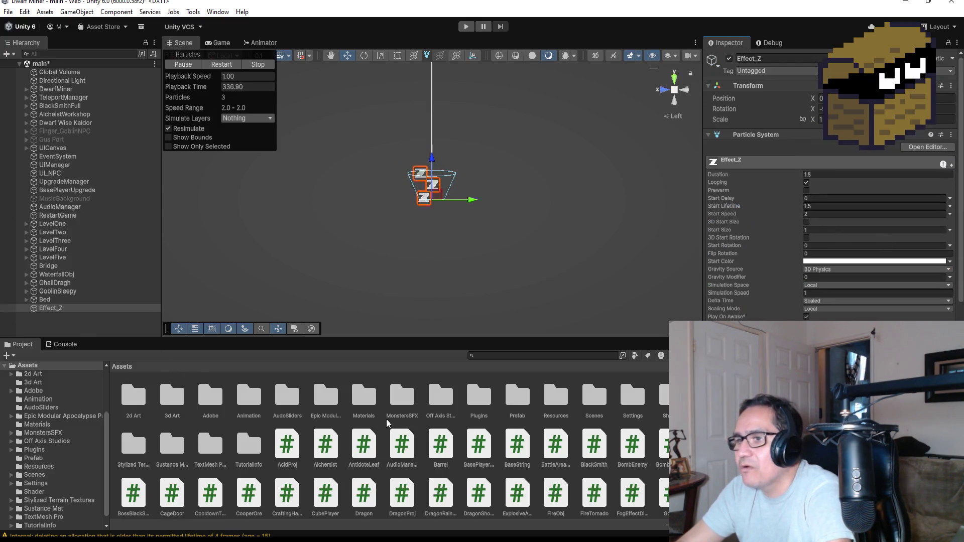
Frame GoblinSleepy from a top view and copy its Transform position.
left_click(516, 400)
left_click(60, 308)
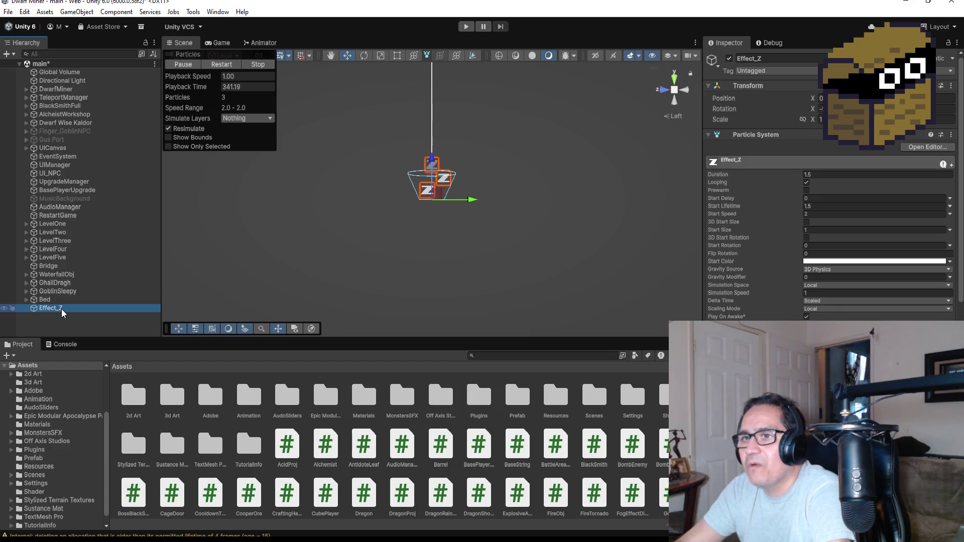
left_click(674, 78)
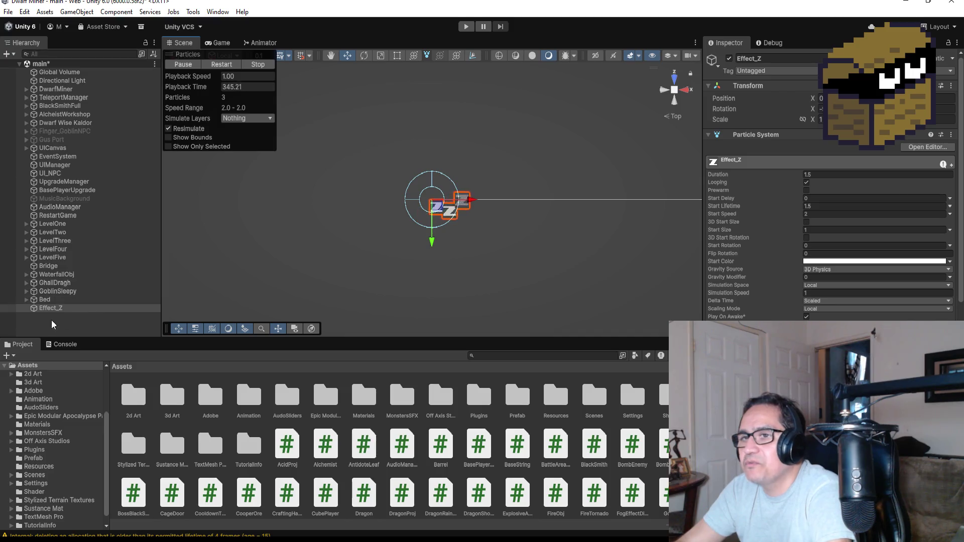
double_click(53, 291)
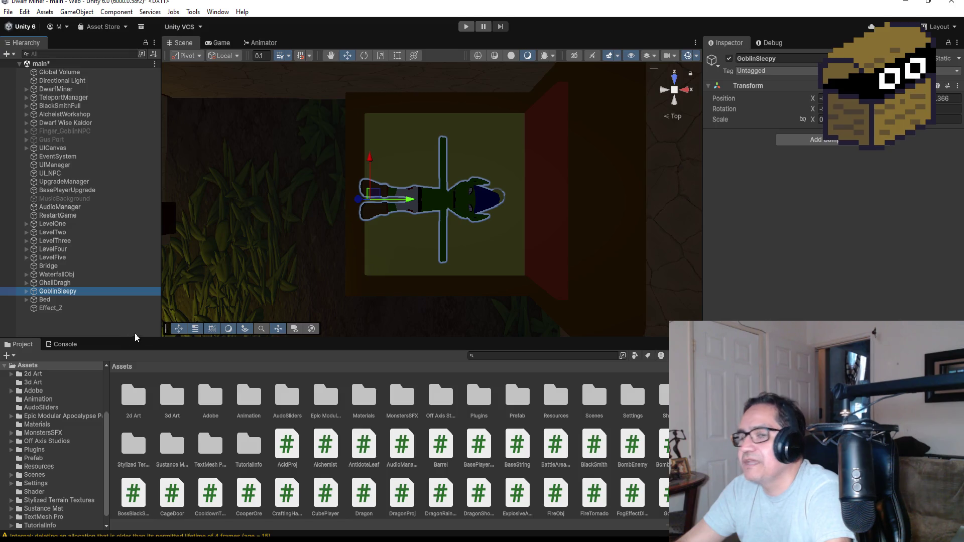
left_click(957, 86)
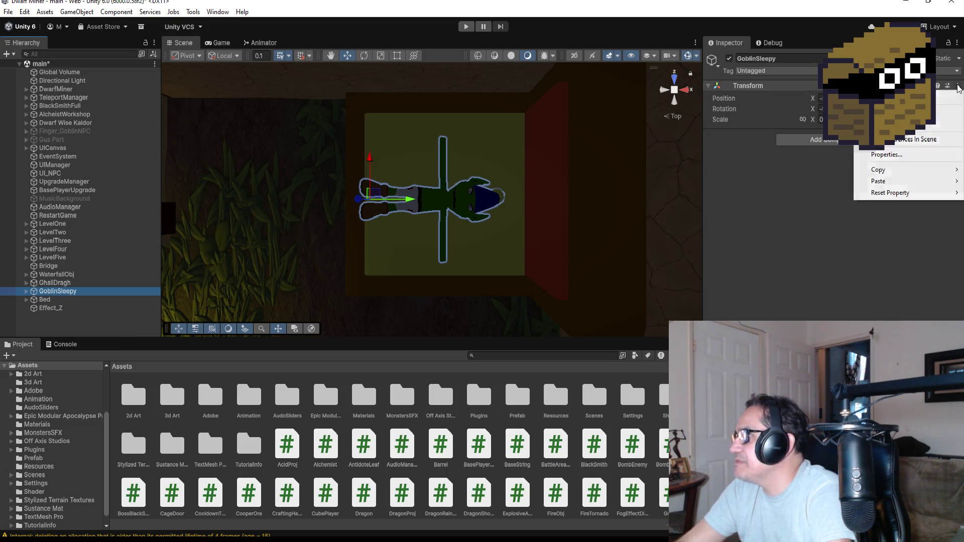
mouse_move(903, 170)
left_click(822, 170)
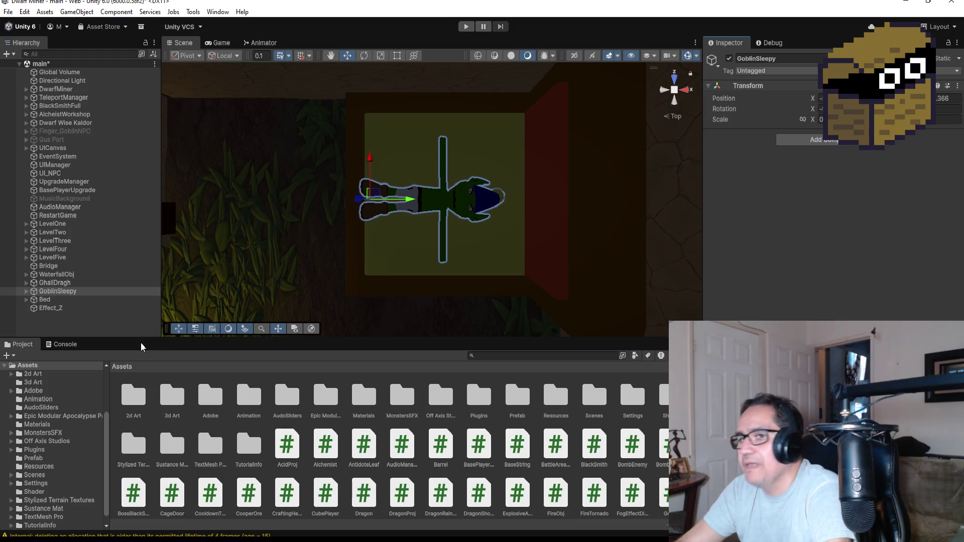
Paste the goblin's position onto Effect_Z and orbit to an angled perspective.
left_click(88, 309)
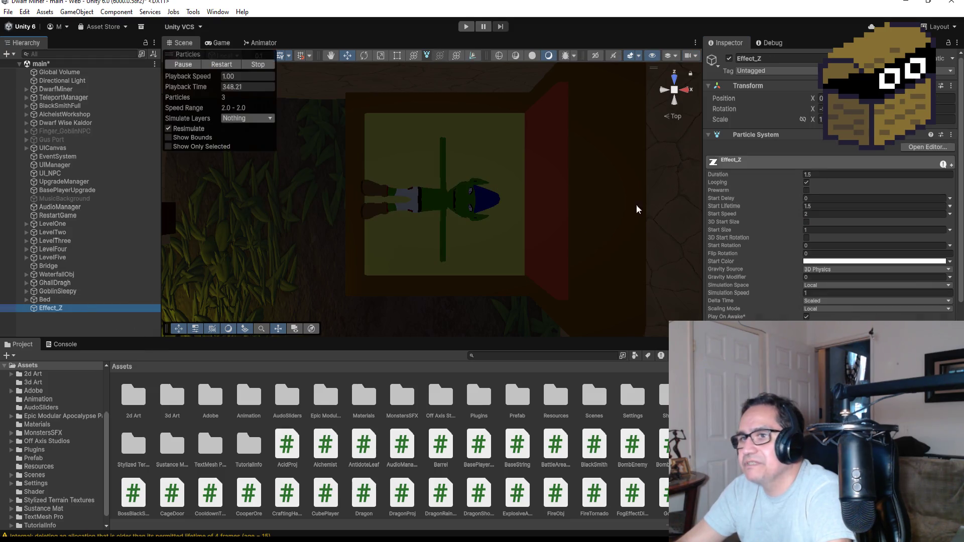
left_click(950, 88)
mouse_move(892, 186)
left_click(812, 185)
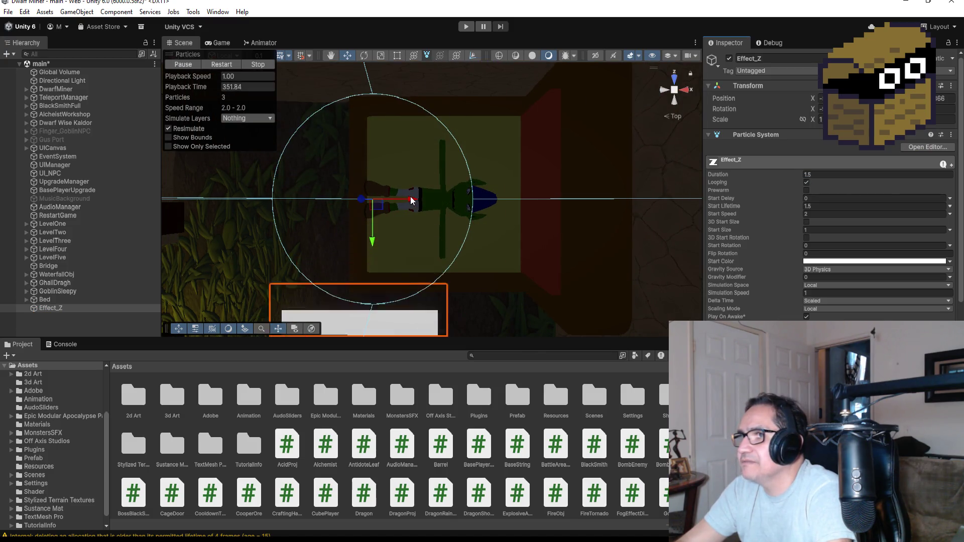
mouse_move(519, 229)
left_mouse_down()
mouse_move(574, 209)
mouse_move(565, 238)
mouse_move(600, 125)
left_mouse_up()
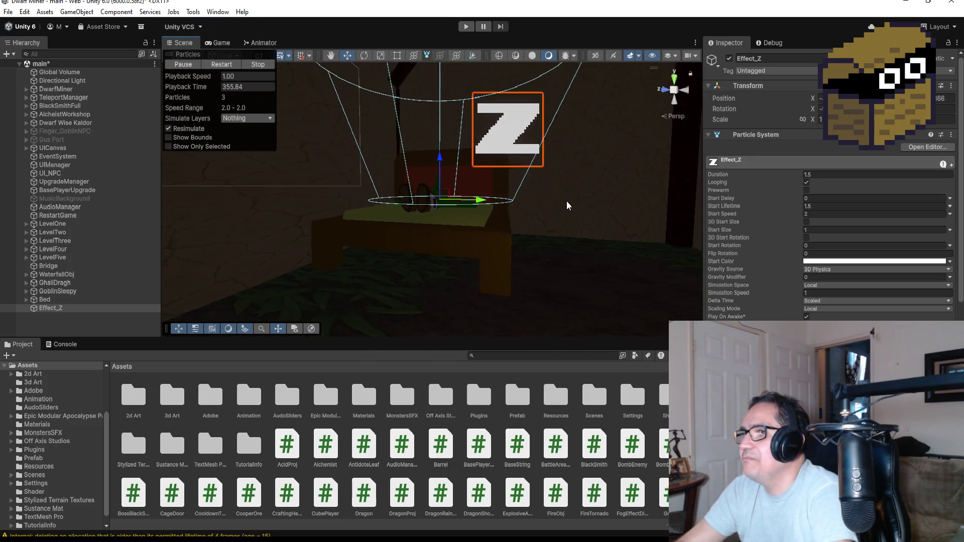
scroll(565, 214, "down", 2)
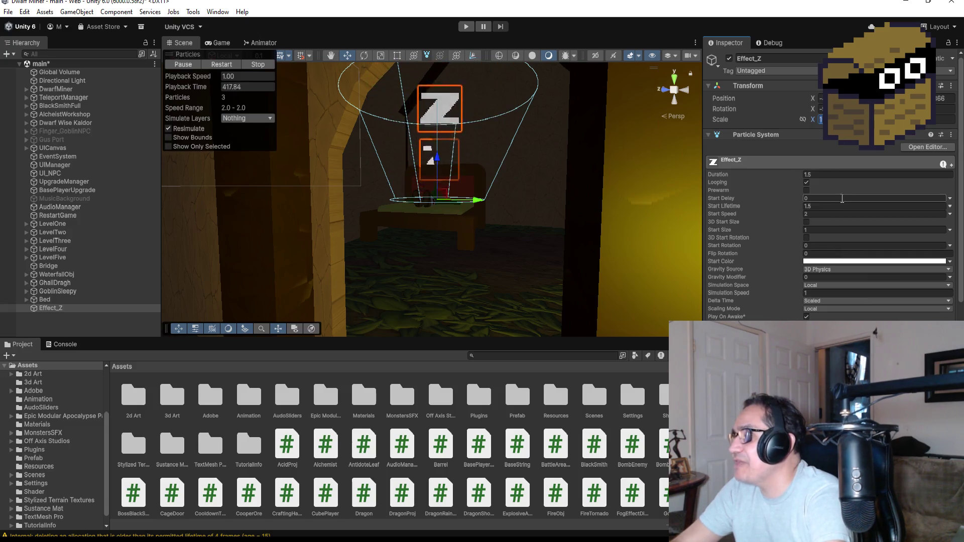
left_click(827, 213)
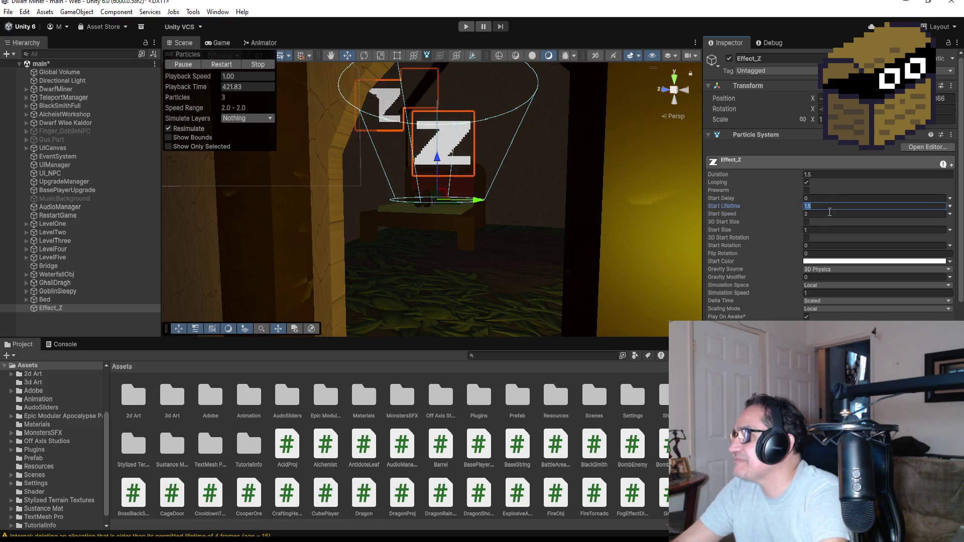
Select Effect_Z's Start Size field to reduce it from 1 to 0.5.
left_click(820, 230)
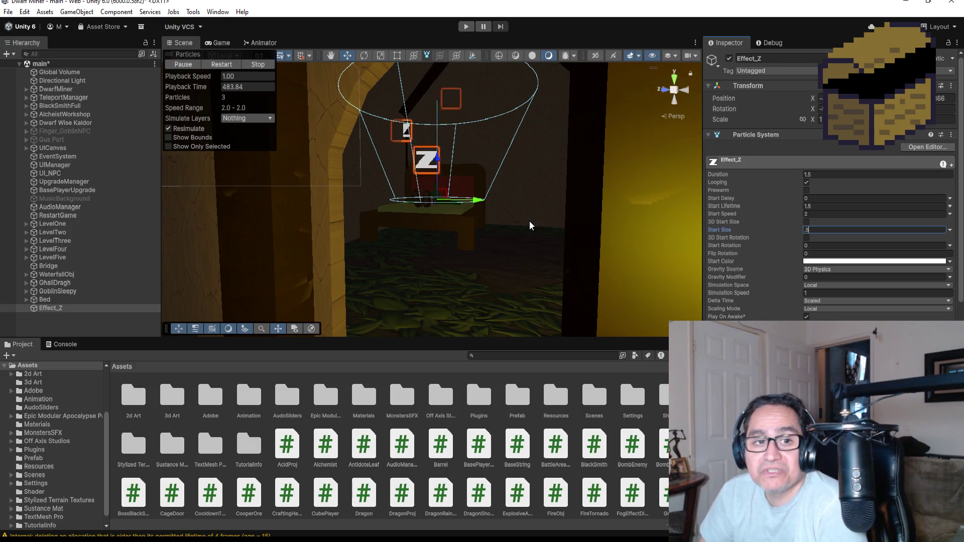
Try Start Size values of 0.2, 0.3 and finally 0.4.
scroll(507, 188, "up", 3)
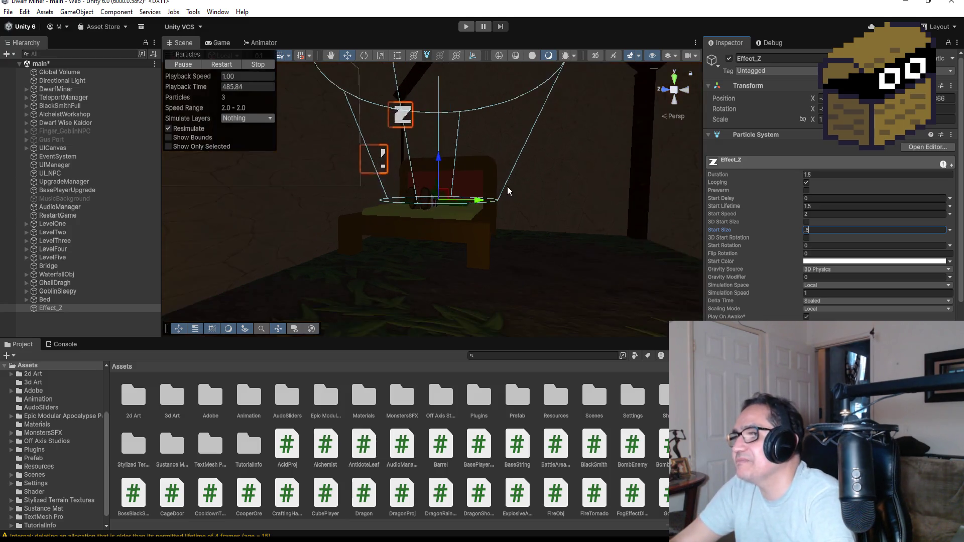
key("BackSpace")
type("2")
key("BackSpace")
type("3")
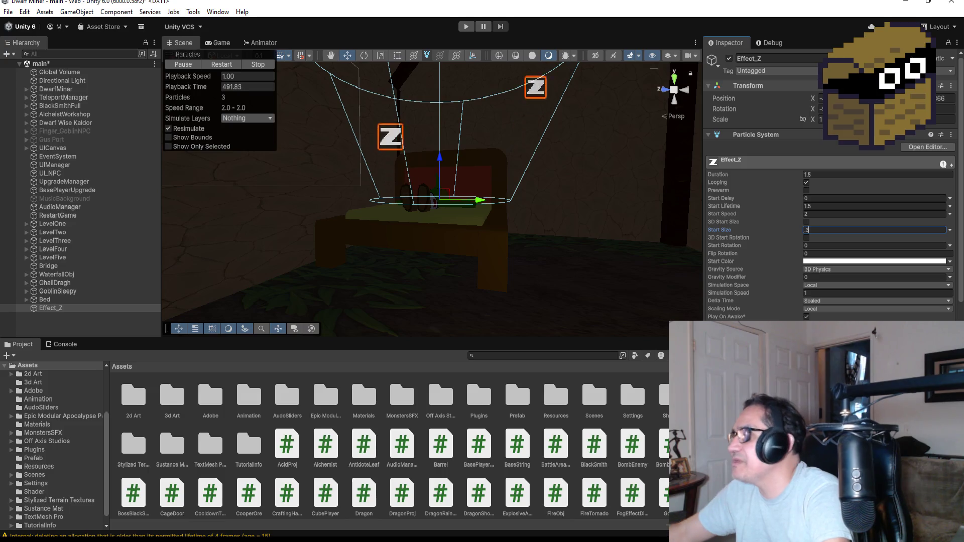
key("BackSpace")
type("4")
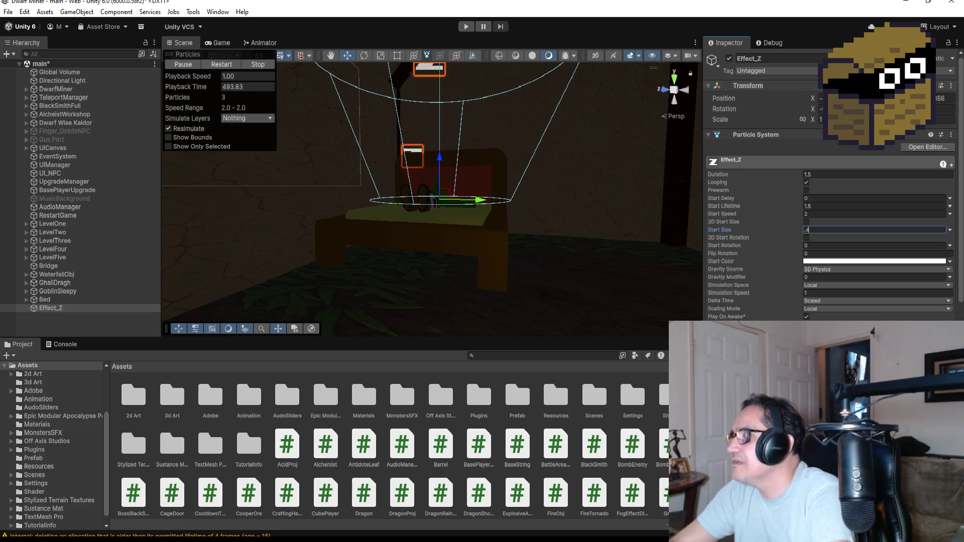
Switch Start Size to Random Between Two Constants with minimum 0.2, then to Curve.
left_click(949, 230)
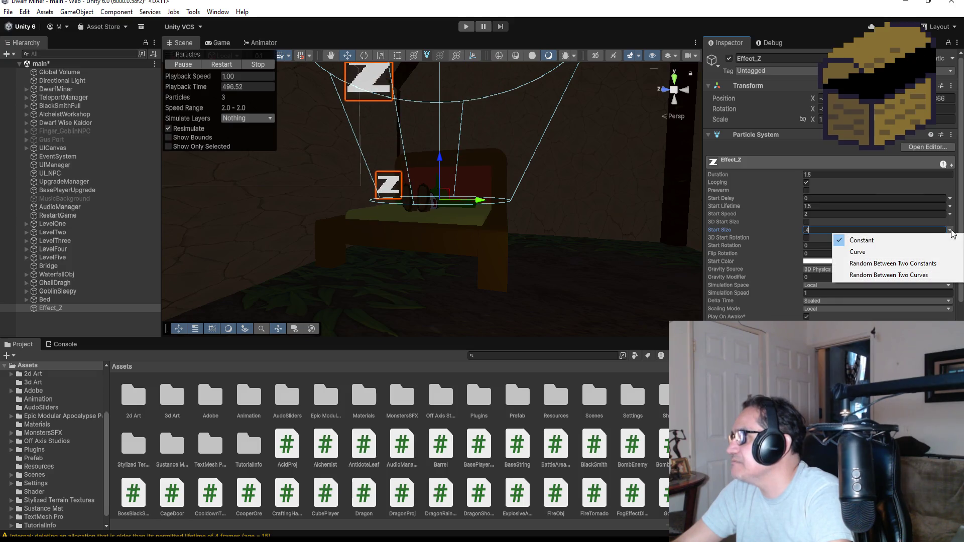
left_click(881, 265)
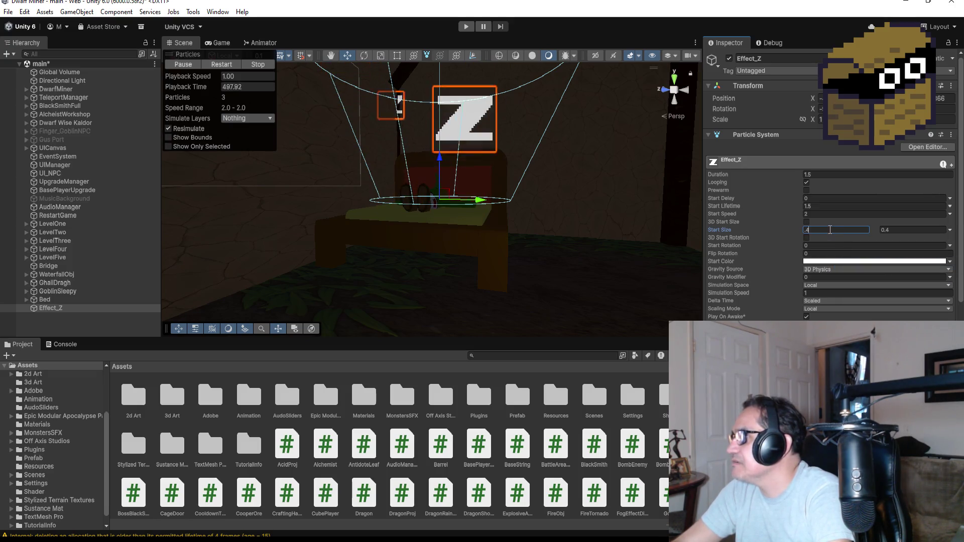
key("BackSpace")
key("BackSpace")
type("0.2")
key("Tab")
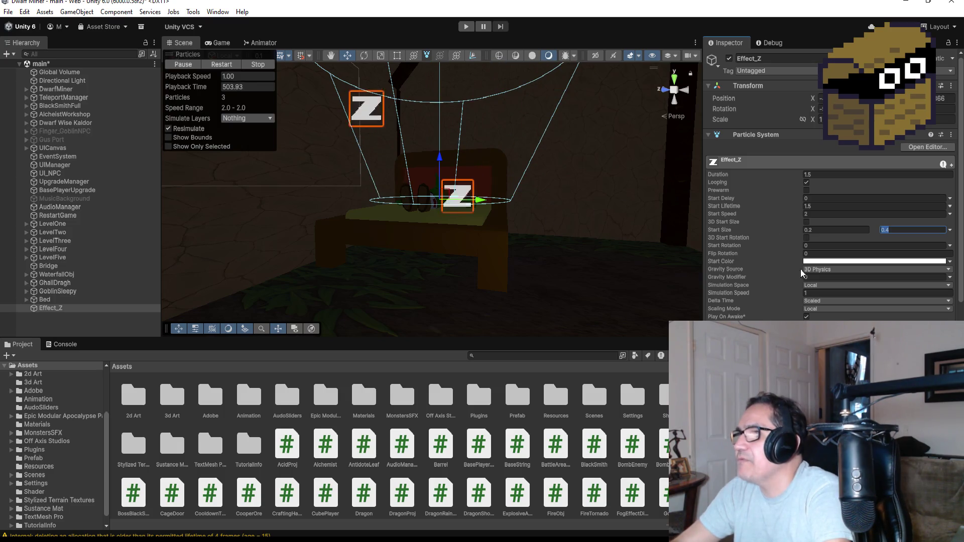
left_click(832, 229)
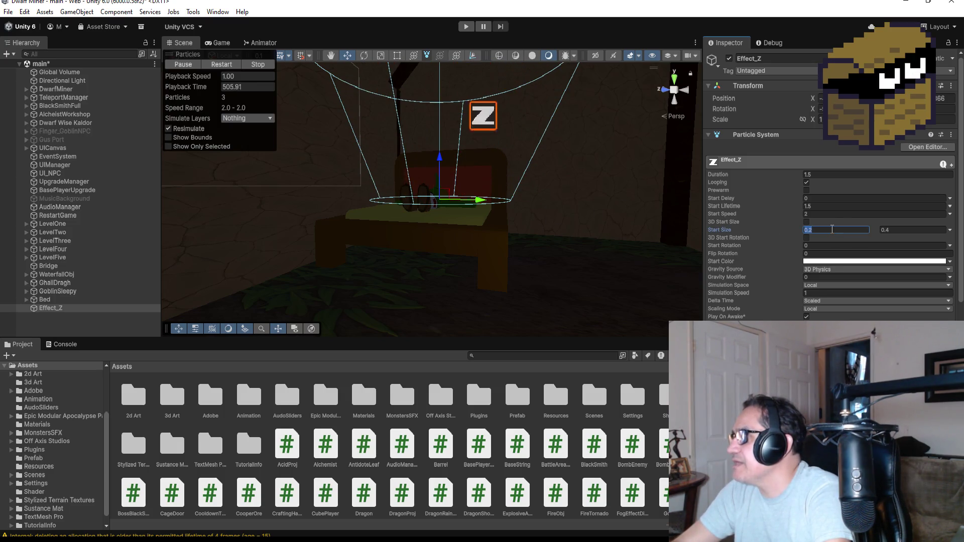
left_click(949, 230)
left_click(873, 252)
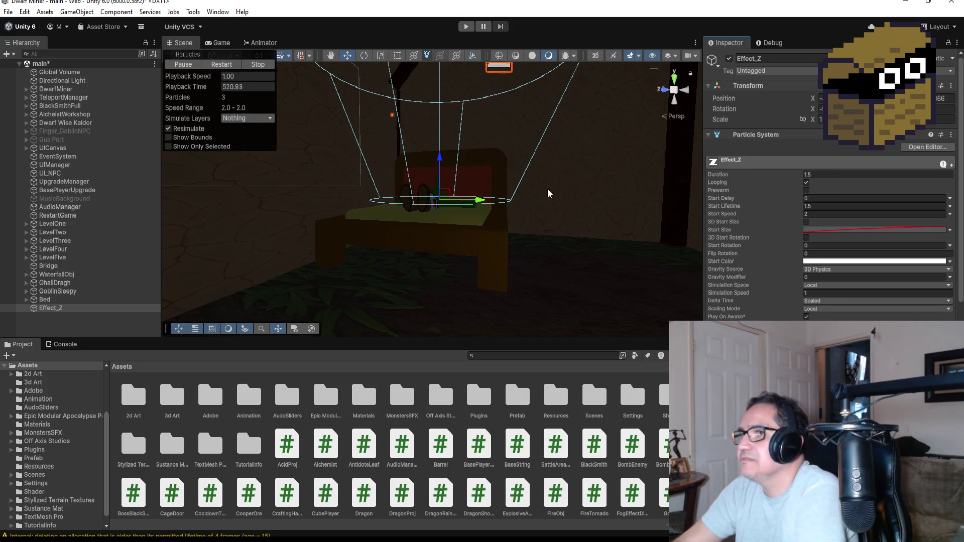
Expand the Shape module and start lowering the cone's Radius Thickness.
scroll(531, 197, "down", 3)
mouse_move(514, 161)
left_mouse_down()
mouse_move(517, 237)
mouse_move(513, 200)
mouse_move(539, 209)
left_mouse_up()
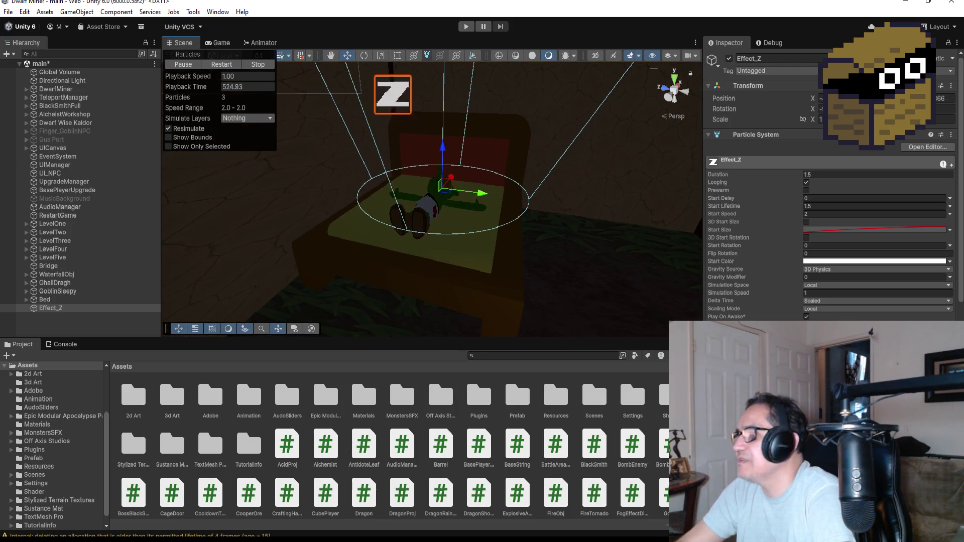
scroll(832, 298, "down", 5)
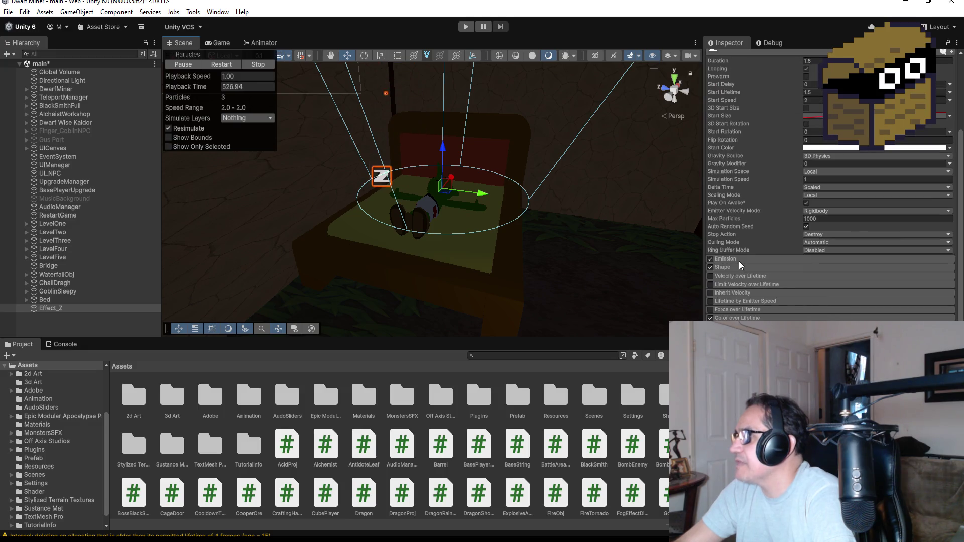
left_click(739, 267)
left_click(828, 302)
type(".2")
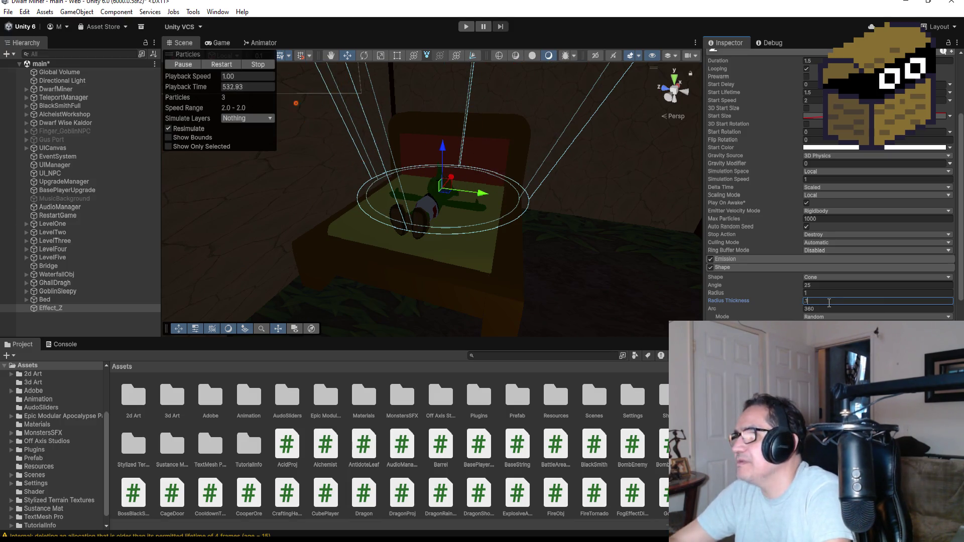
type(".1")
Set the cone emitter's Radius Thickness and Radius both to 0.1.
left_click(825, 292)
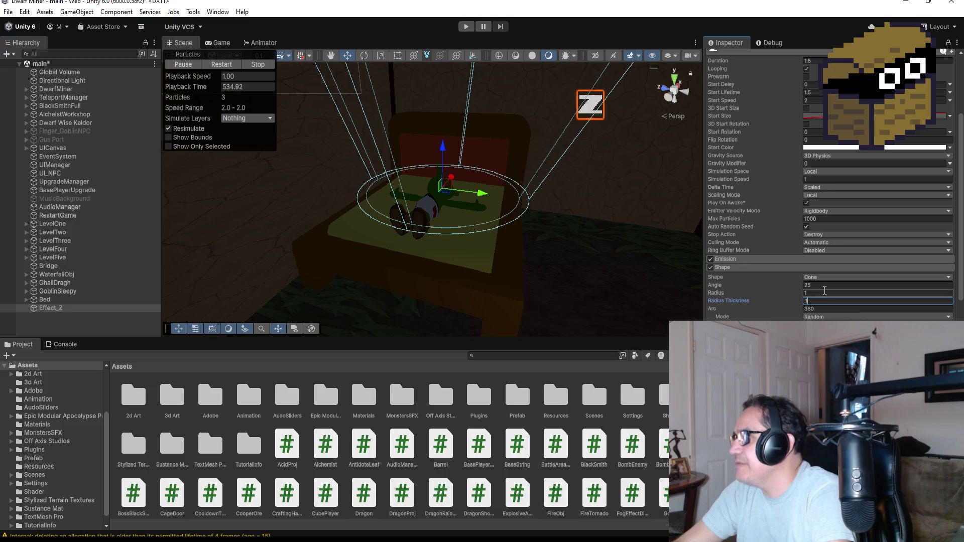
type(".1")
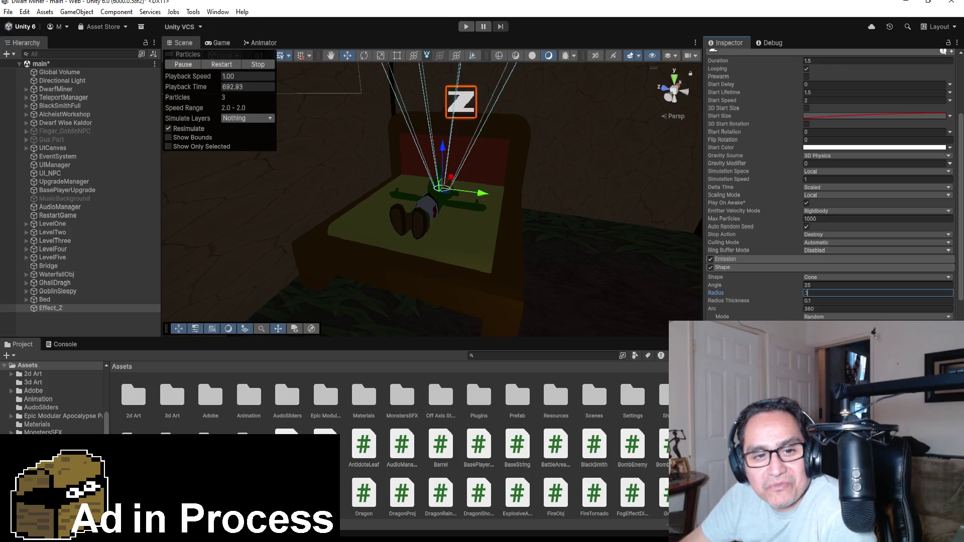
key("Return")
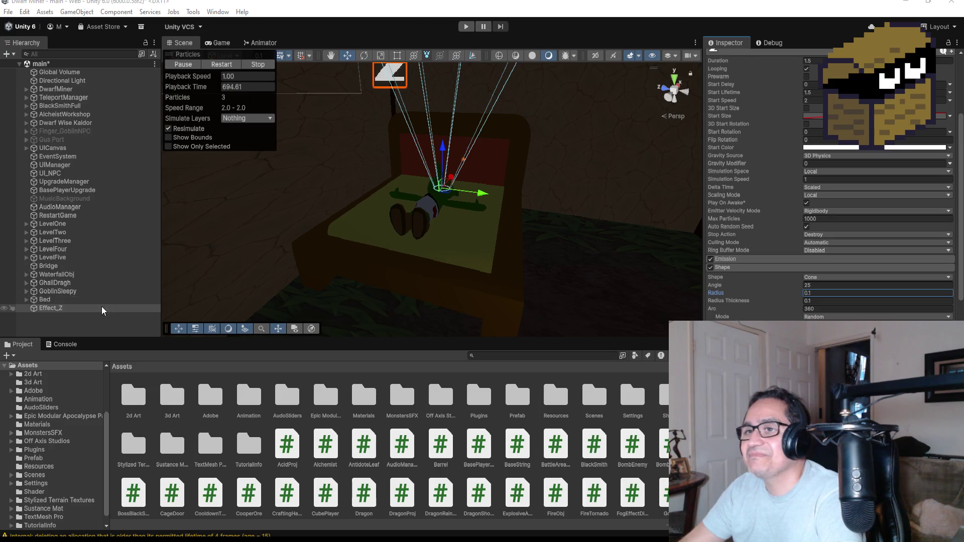
left_click(86, 324)
Change Effect_Z's cone Angle from 25 to 10 and frame it in the Scene view.
left_click(68, 307)
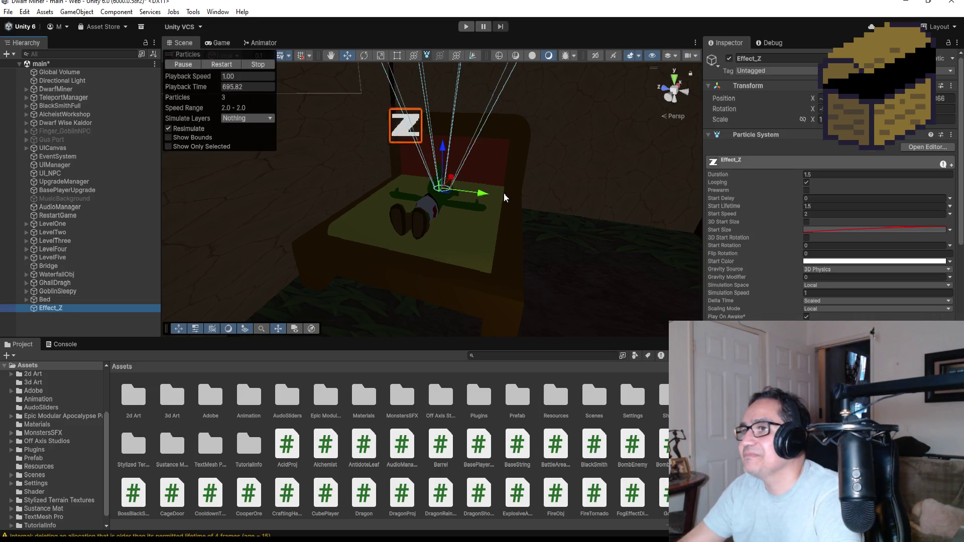
scroll(547, 176, "down", 3)
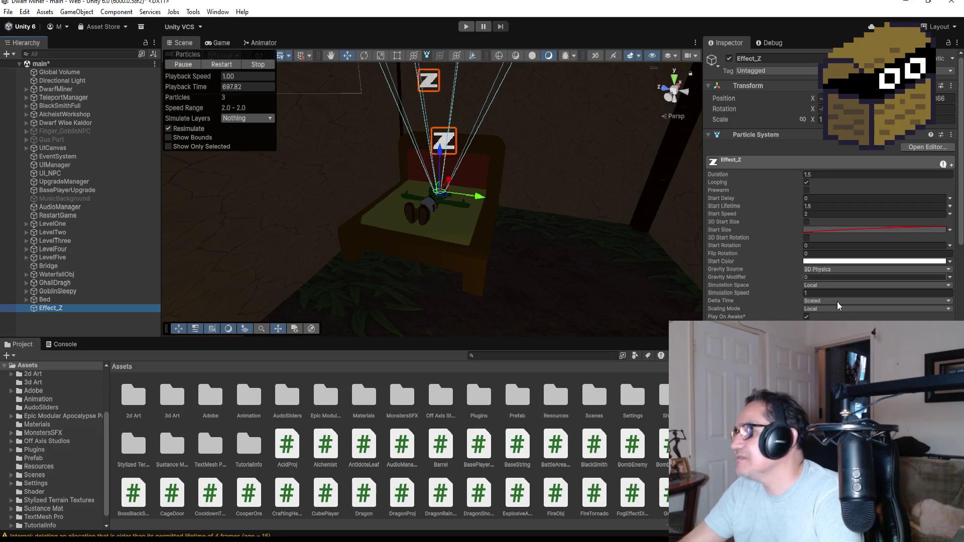
scroll(839, 304, "down", 3)
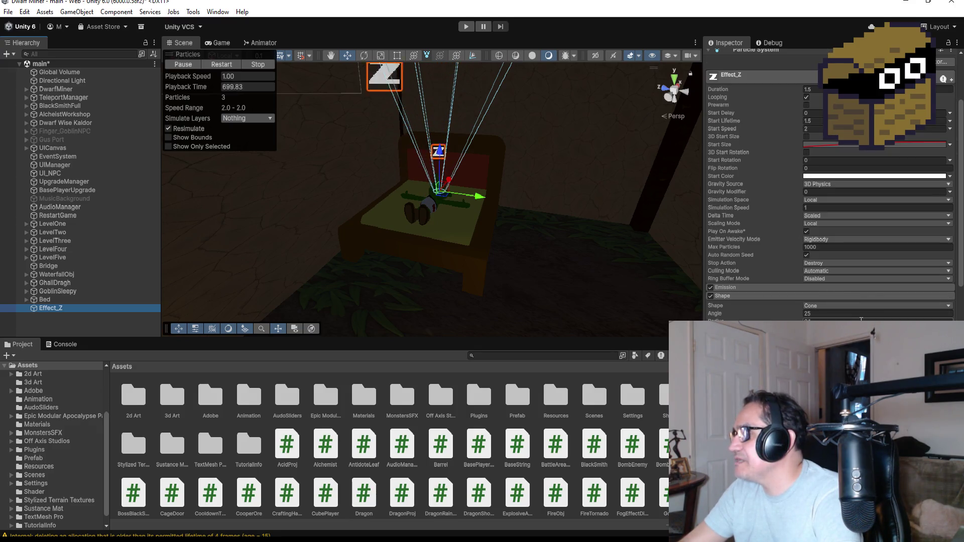
left_click(820, 314)
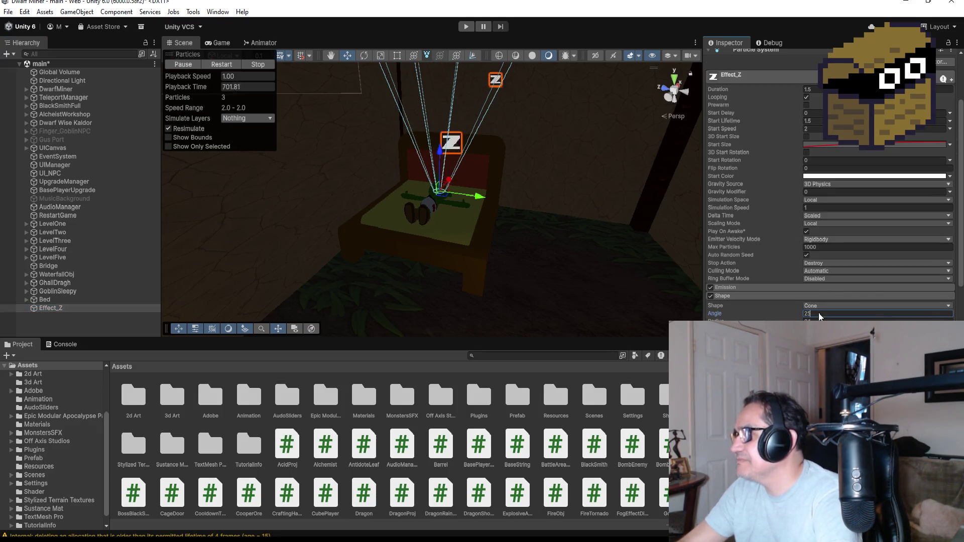
double_click(831, 313)
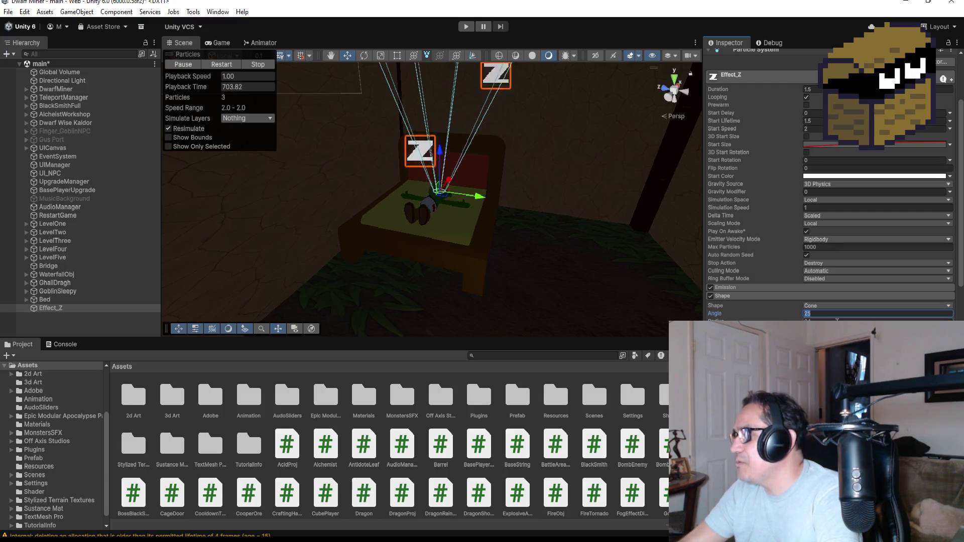
type("10")
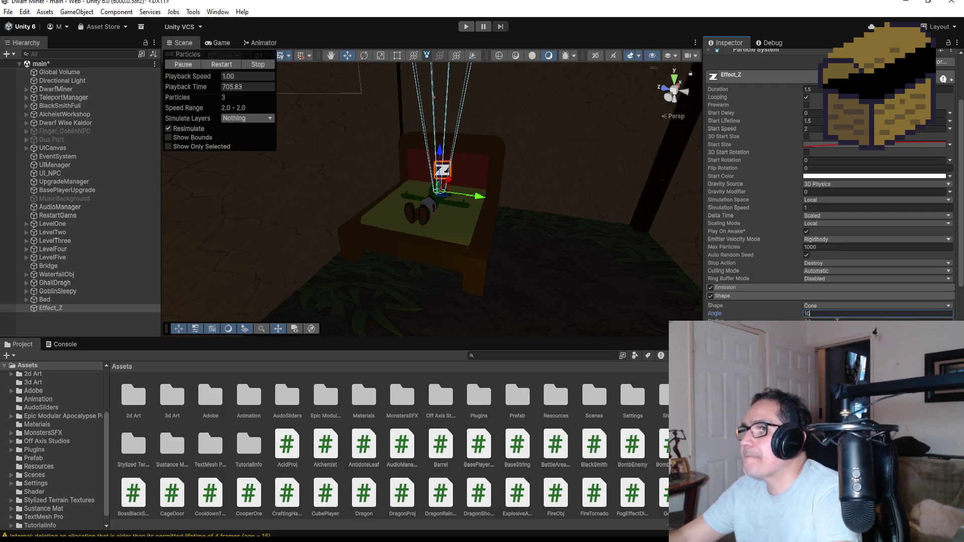
type("f")
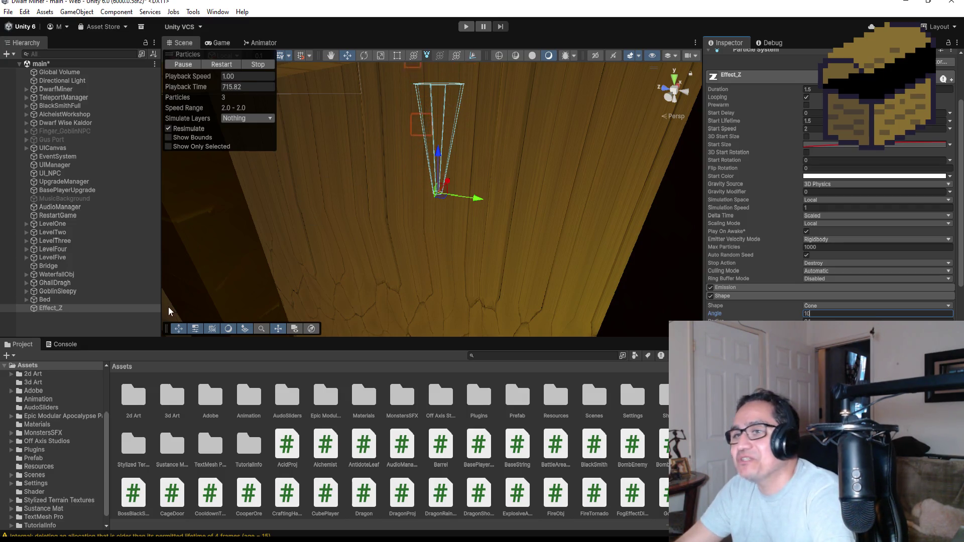
double_click(59, 308)
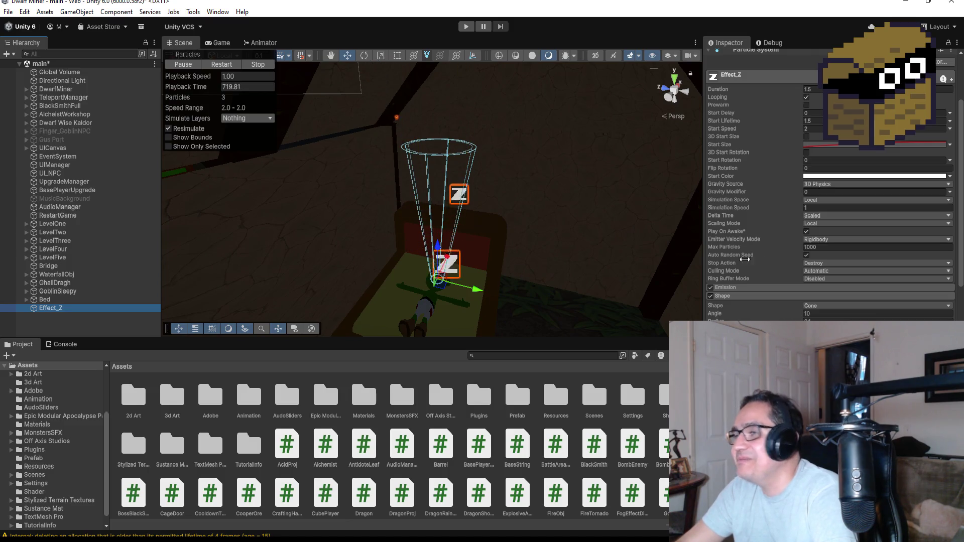
scroll(857, 200, "up", 5)
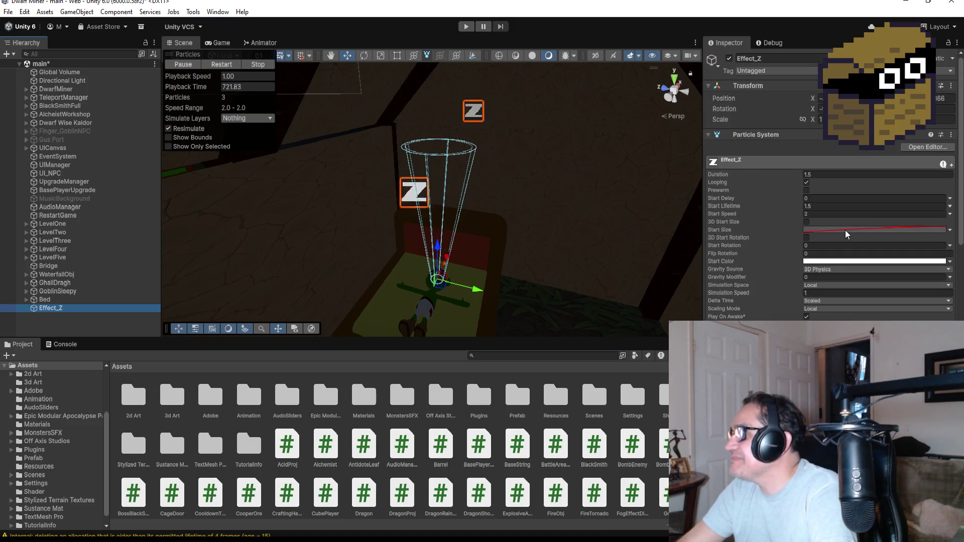
Make Start Size Random Between Two Constants with a lower value of 0.1.
left_click(950, 230)
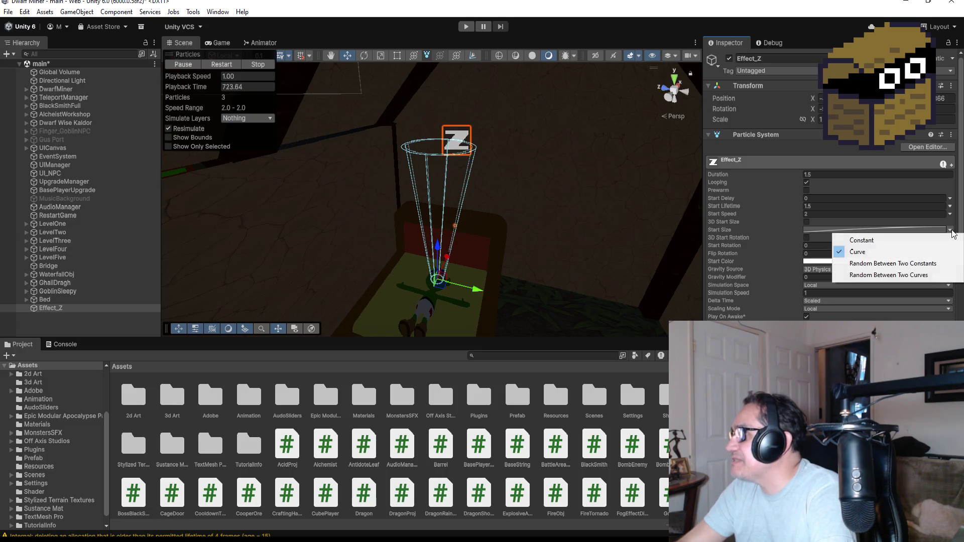
left_click(877, 268)
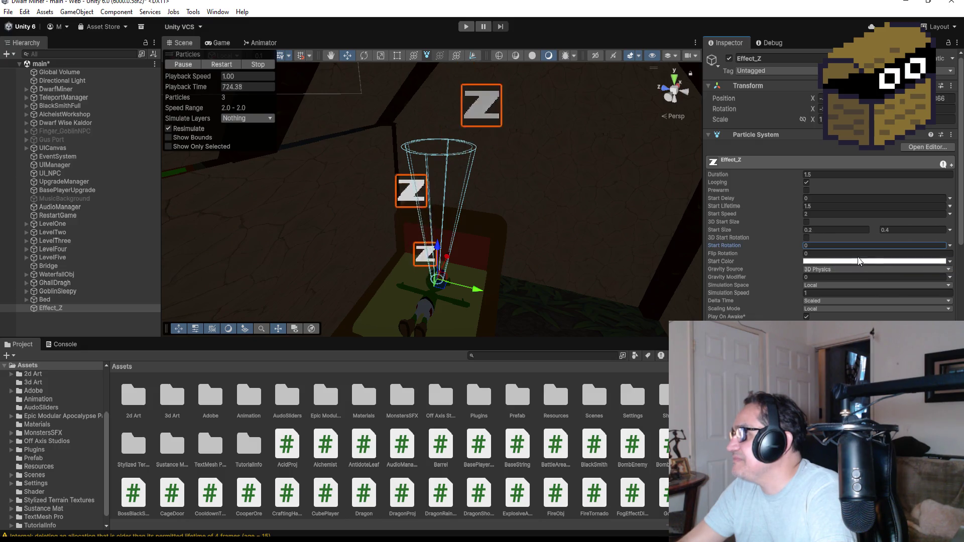
left_click(831, 228)
type("0.1")
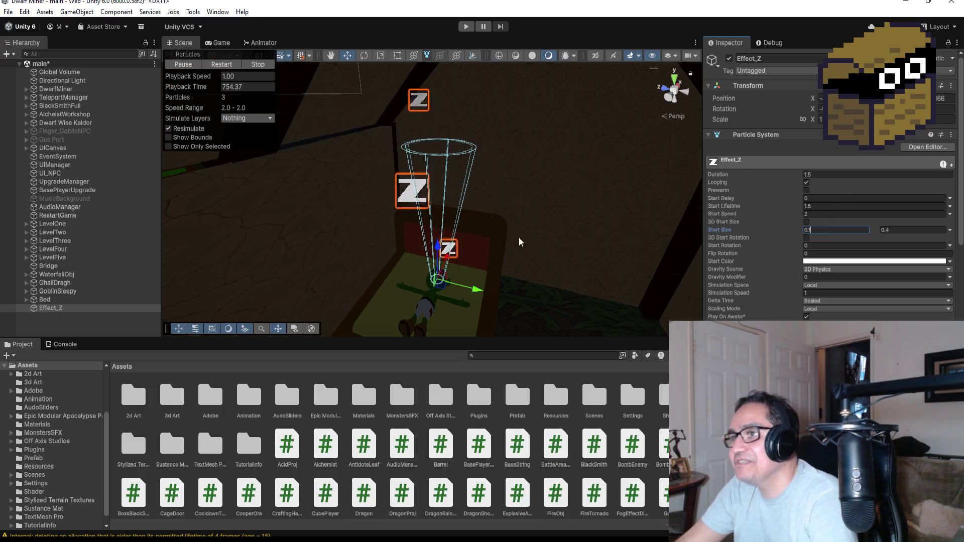
mouse_move(536, 245)
left_mouse_down()
mouse_move(547, 225)
mouse_move(565, 258)
left_mouse_up()
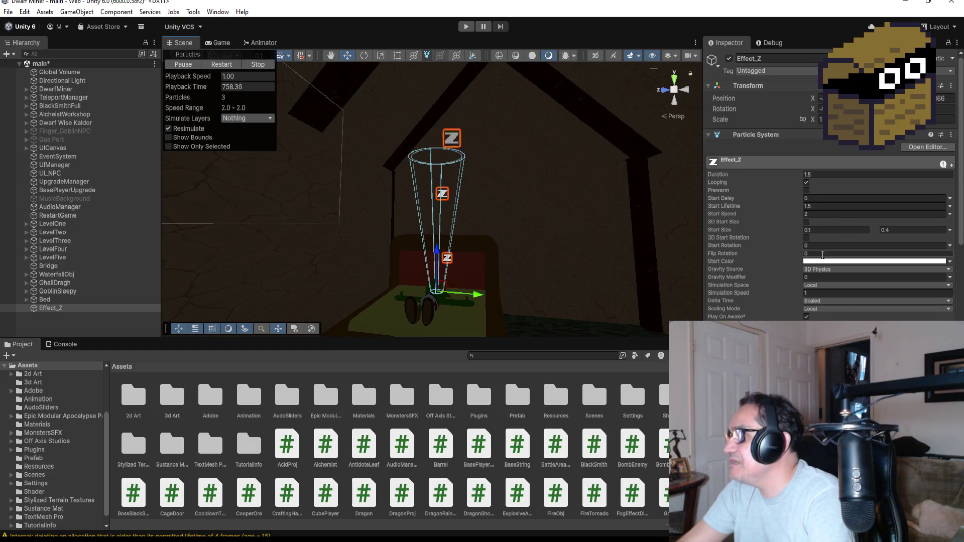
left_click(833, 215)
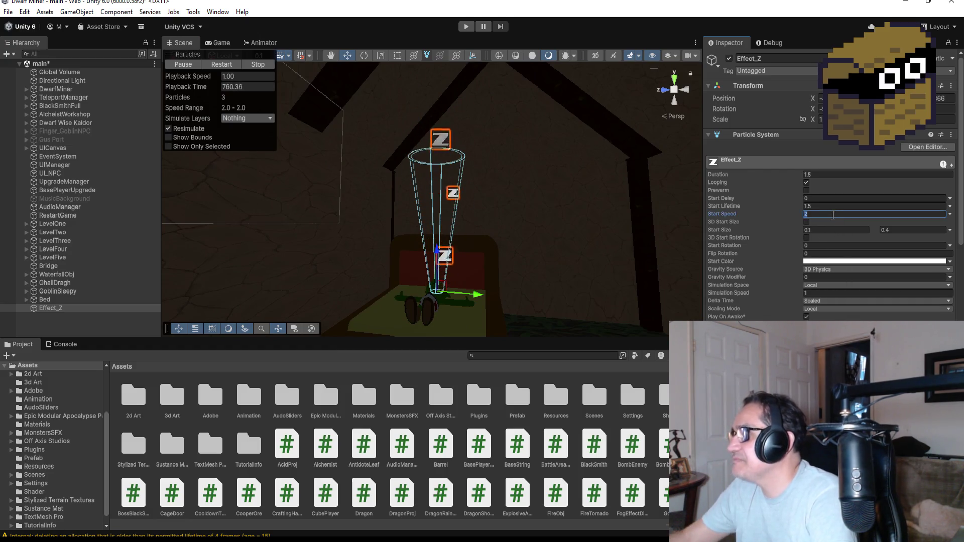
Set Start Speed to 0.5, Start Lifetime to 2 and Duration to 2.
type("1")
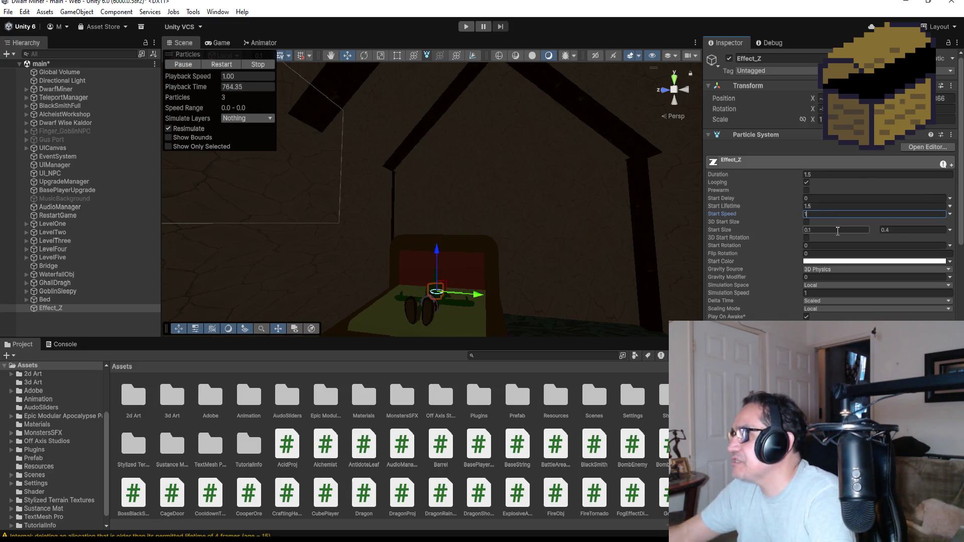
type(".5")
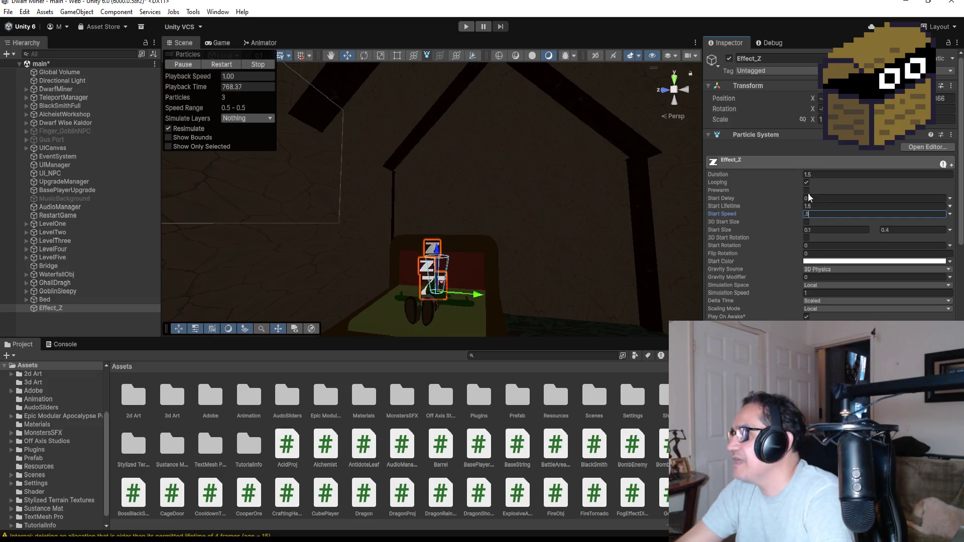
left_click(823, 205)
type("2")
left_click(823, 174)
type("2")
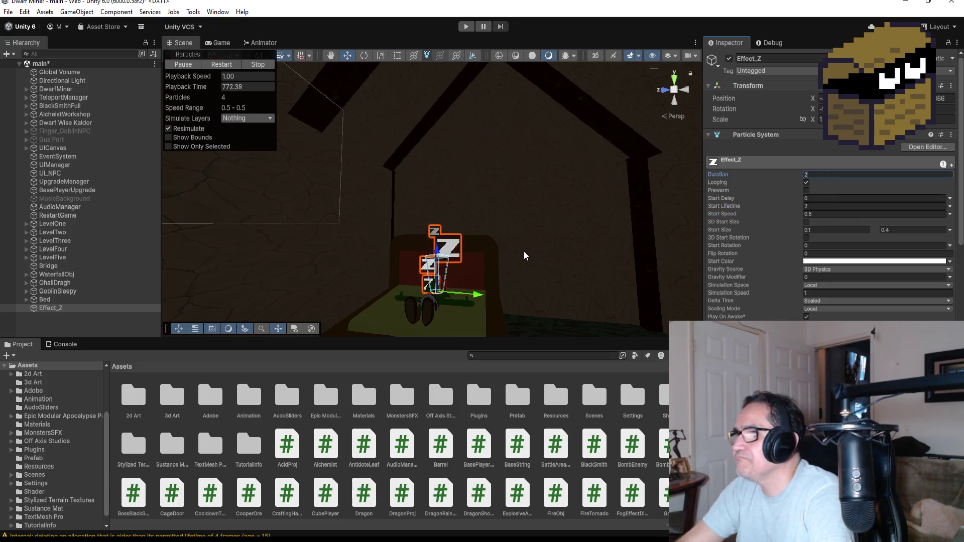
mouse_move(550, 262)
left_mouse_down()
mouse_move(326, 261)
mouse_move(538, 265)
left_mouse_up()
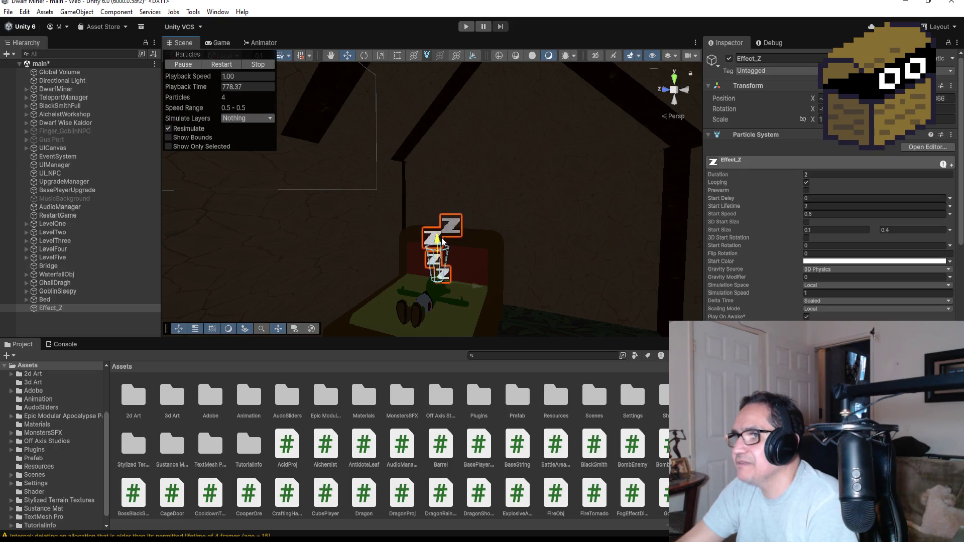
mouse_move(562, 242)
left_mouse_down()
mouse_move(458, 222)
mouse_move(281, 211)
mouse_move(525, 243)
left_mouse_up()
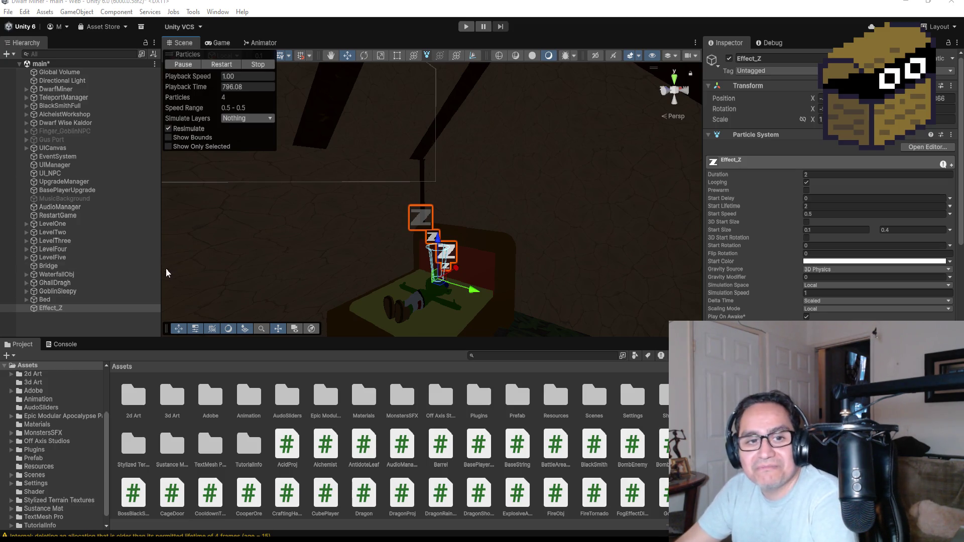
left_click(72, 308)
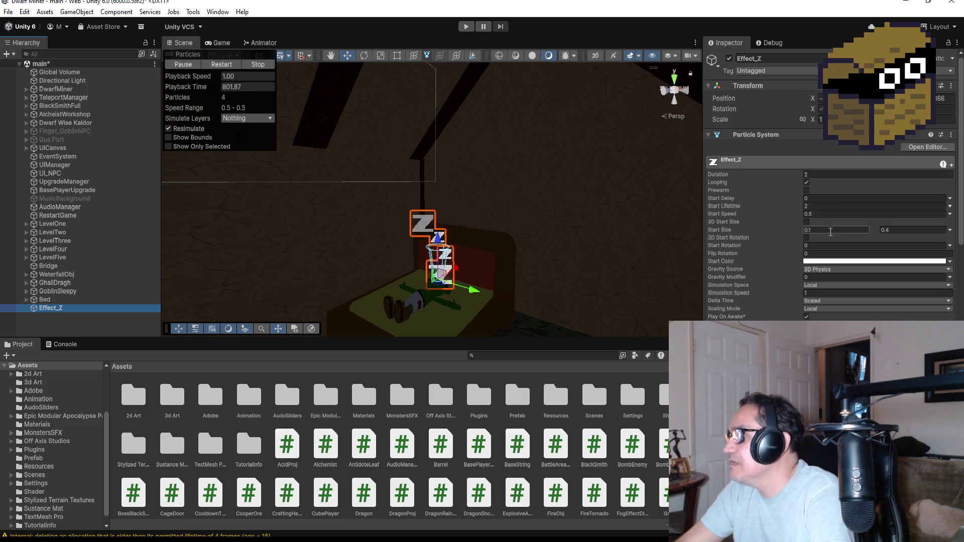
Lower the maximum Start Size of the Z particles to 0.35.
left_click(906, 231)
key("BackSpace")
type("3")
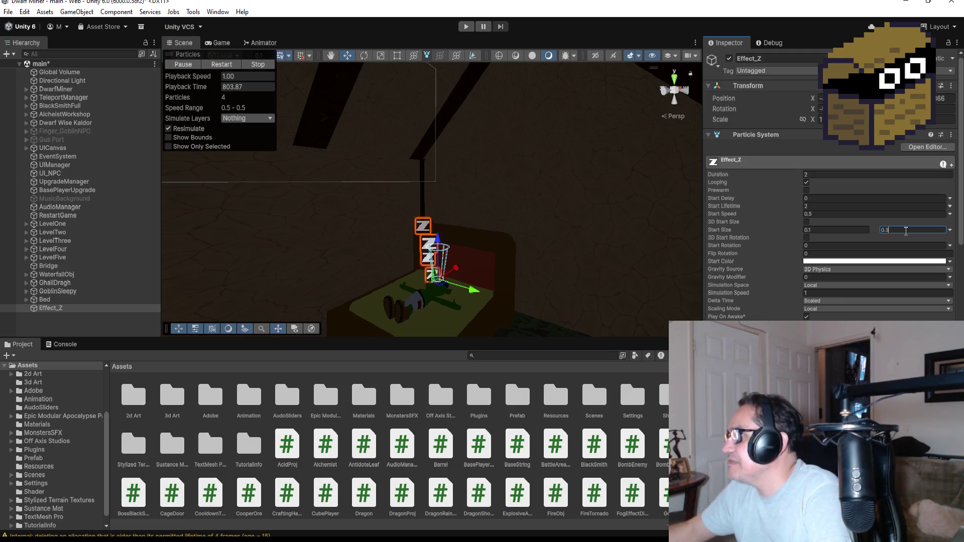
type("5")
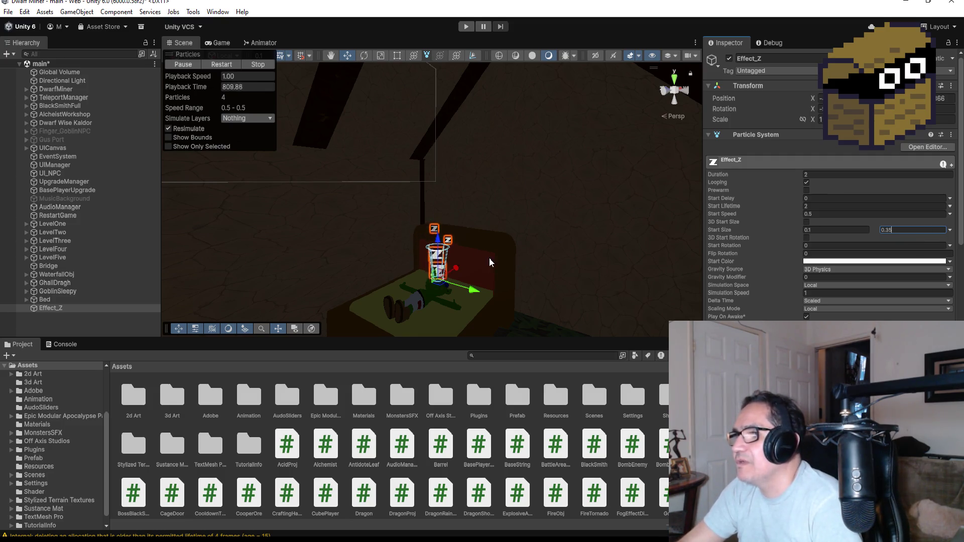
Orbit the Scene view around to face the front of the goblin's bed.
mouse_move(495, 254)
left_mouse_down()
mouse_move(603, 224)
mouse_move(323, 228)
mouse_move(504, 242)
left_mouse_up()
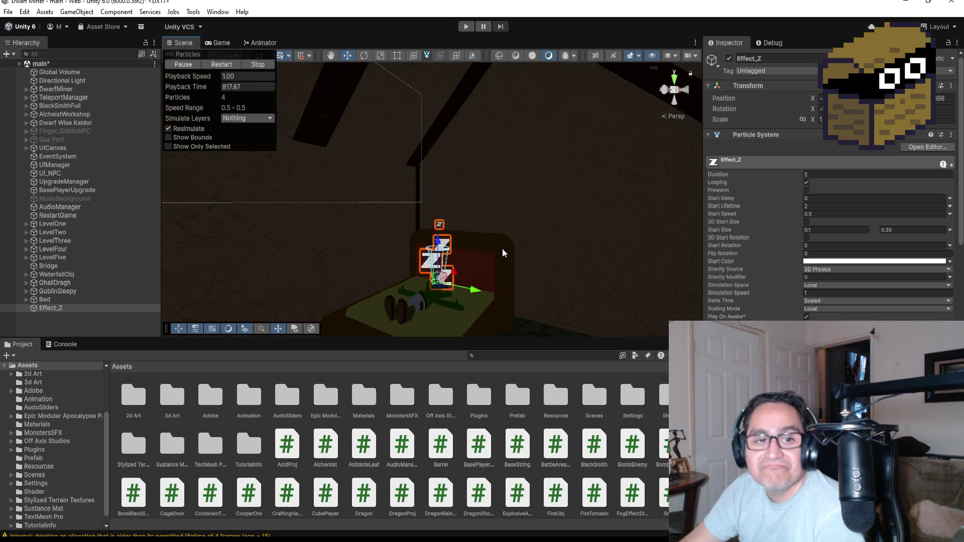
mouse_move(519, 254)
left_mouse_down()
mouse_move(432, 271)
mouse_move(372, 307)
mouse_move(465, 253)
left_mouse_up()
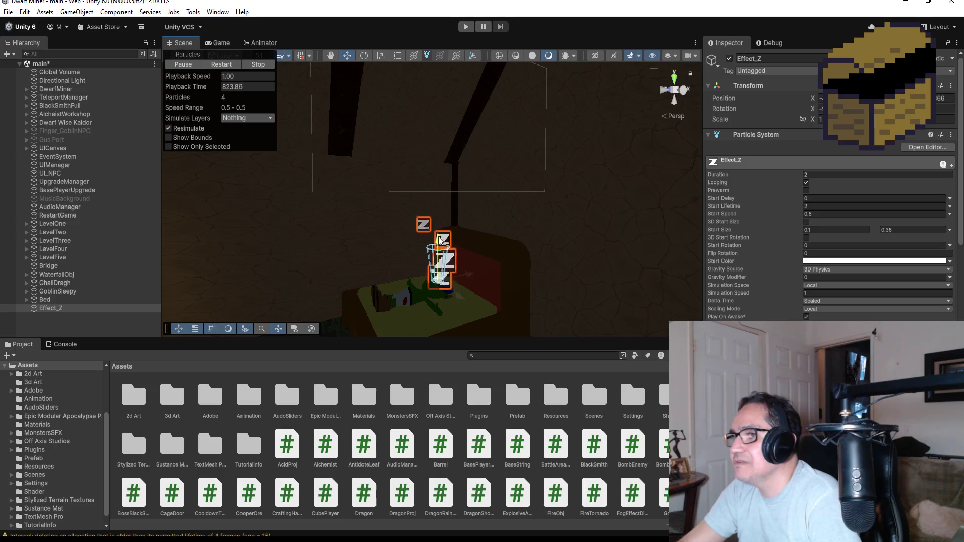
mouse_move(546, 297)
left_mouse_down()
mouse_move(639, 247)
mouse_move(637, 268)
left_mouse_up()
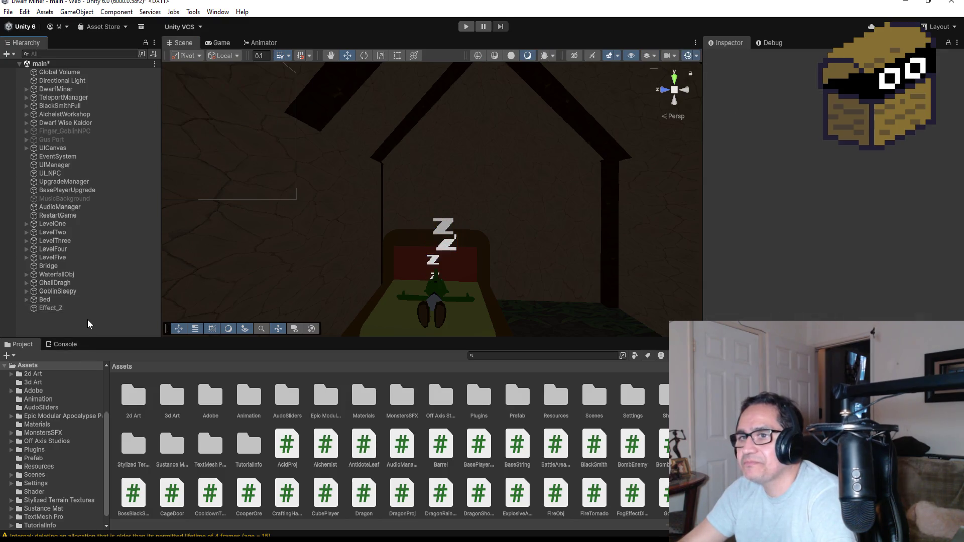
Undo parenting Effect_Z to GoblinSleepy and move GoblinSleepy just below Bed.
left_click(58, 308)
left_click_drag(60, 307, 78, 292)
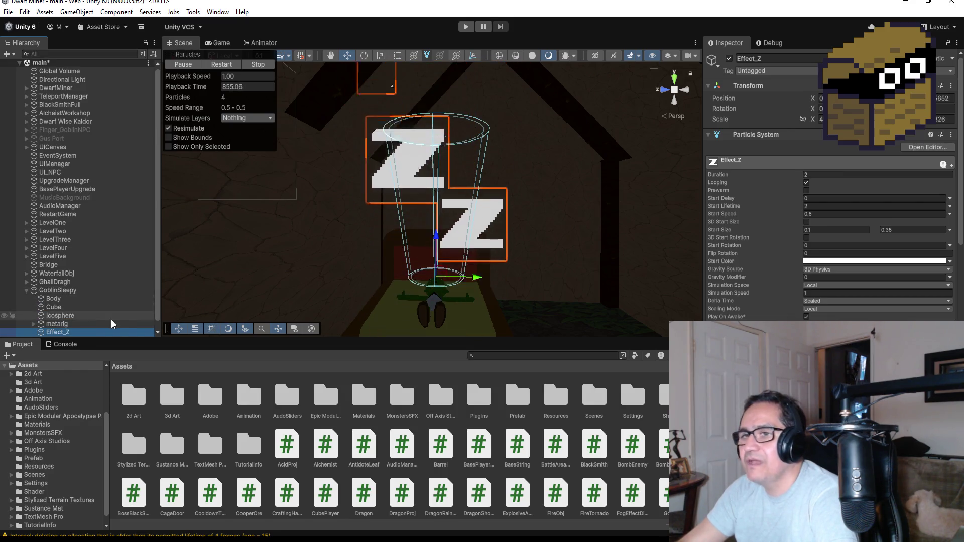
key("ctrl+z")
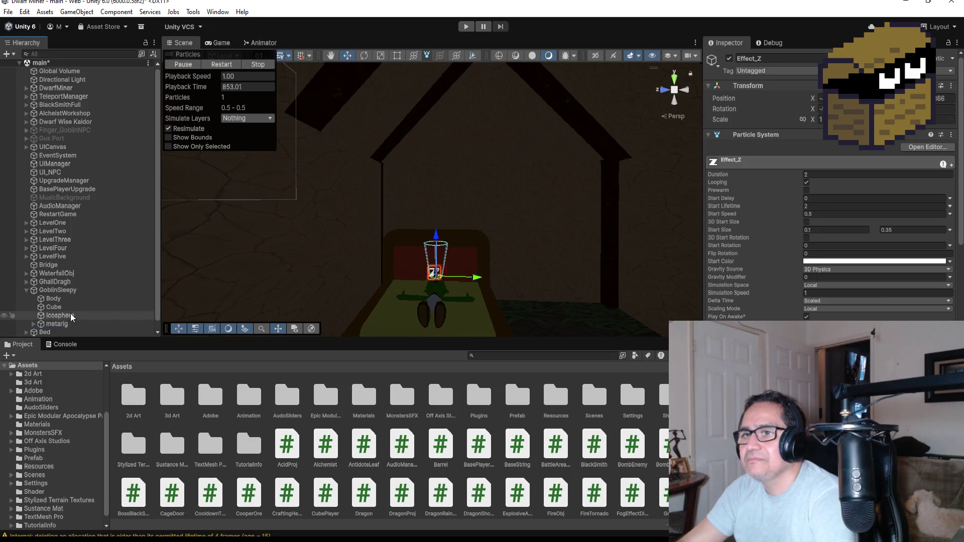
left_click(29, 283)
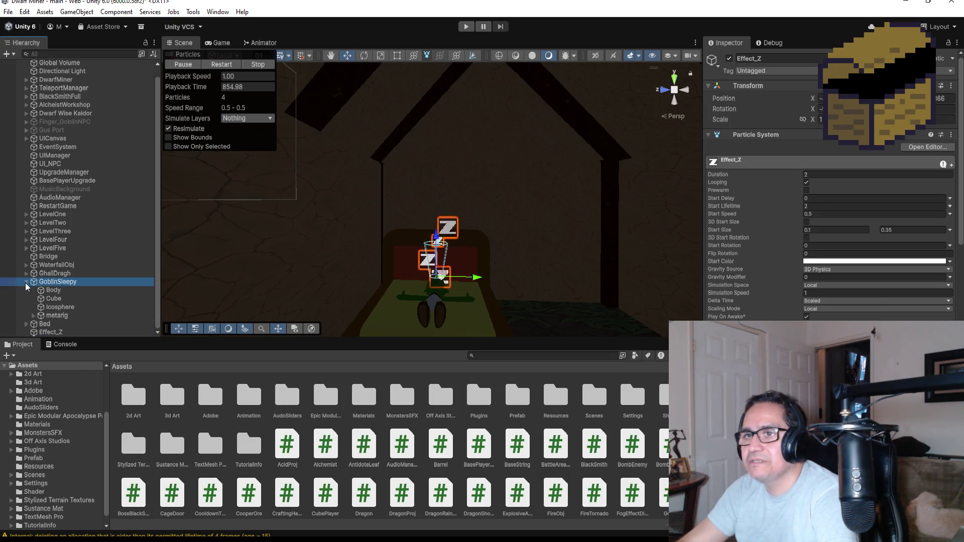
left_click(25, 278)
left_click_drag(53, 290, 50, 304)
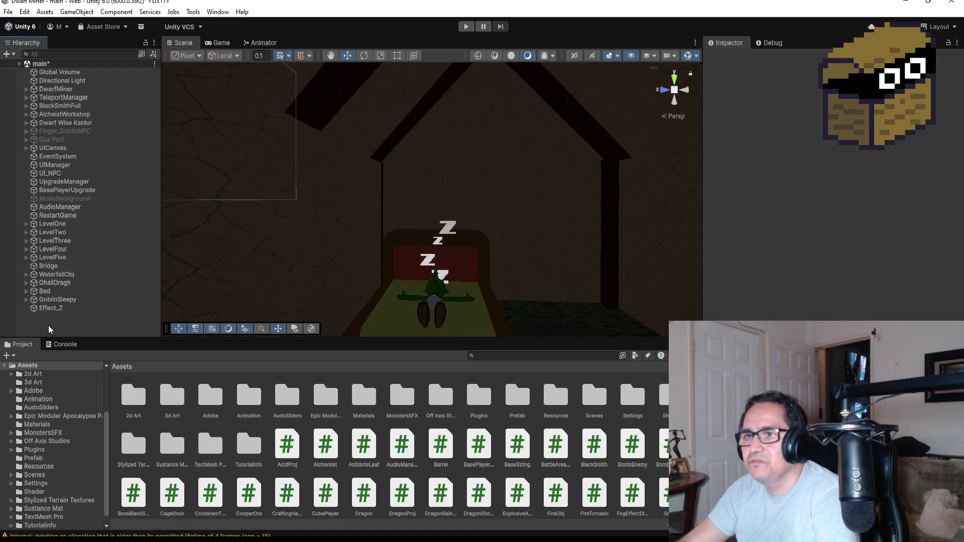
Create an empty object named ParentSleepyGoblin.
right_click(48, 325)
left_click(124, 169)
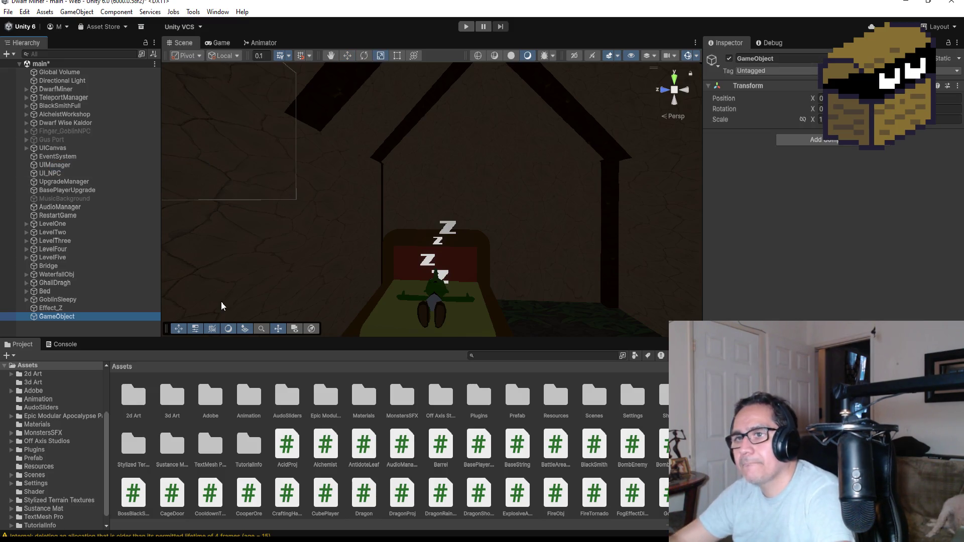
left_click(796, 59)
type("ParentSlee")
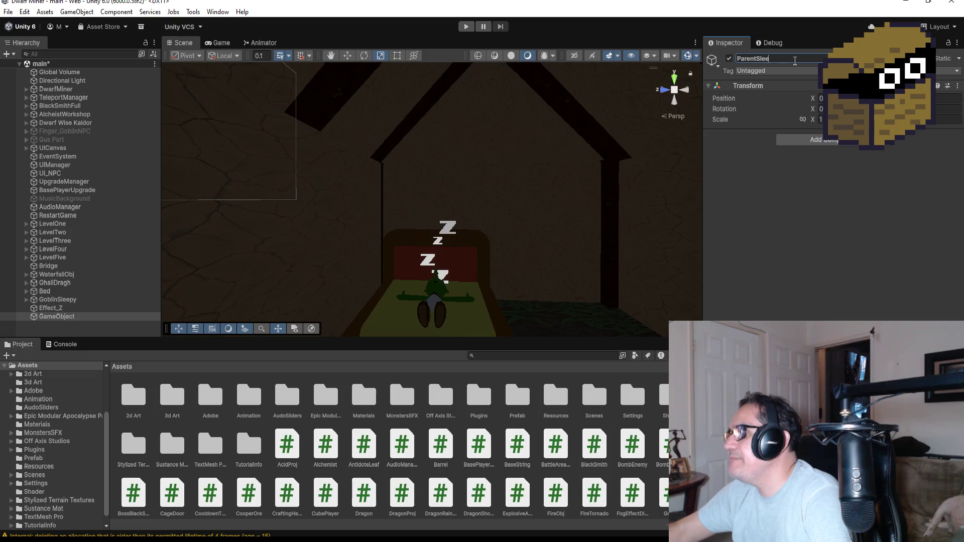
type("pyGoblin")
key("Return")
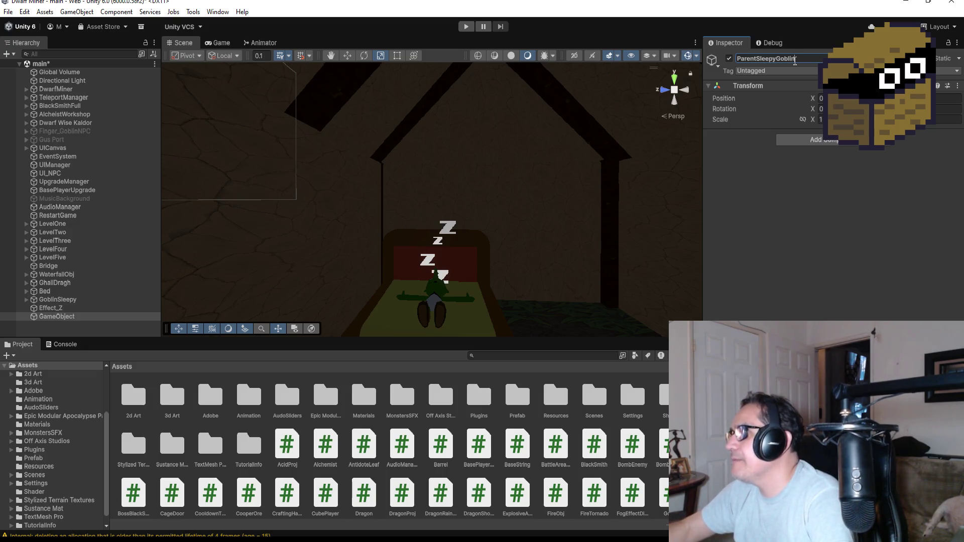
Move Bed and GoblinSleepy inside ParentSleepyGoblin and collapse it.
left_click(76, 292)
left_click(73, 299, "ctrl")
left_click_drag(71, 294, 75, 314)
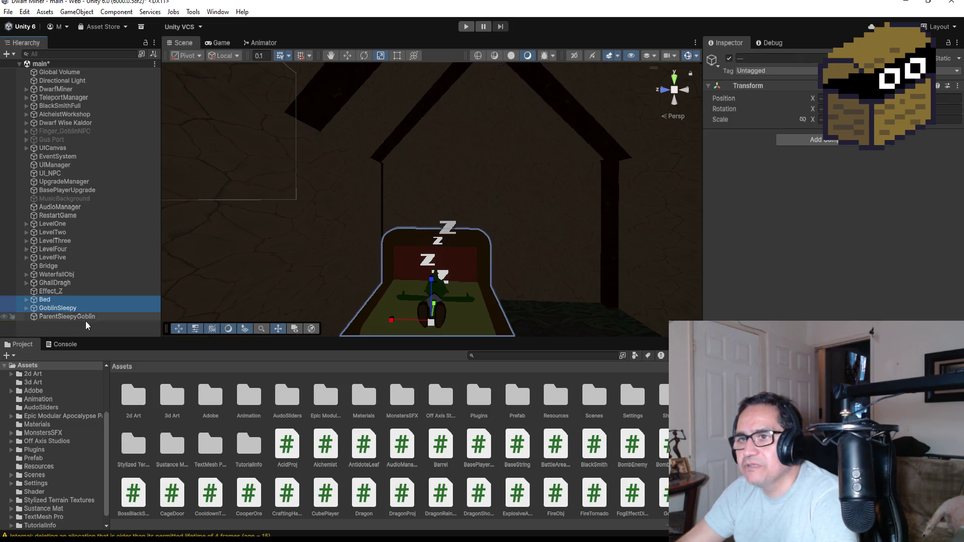
left_click_drag(66, 326, 64, 317)
left_click(27, 300)
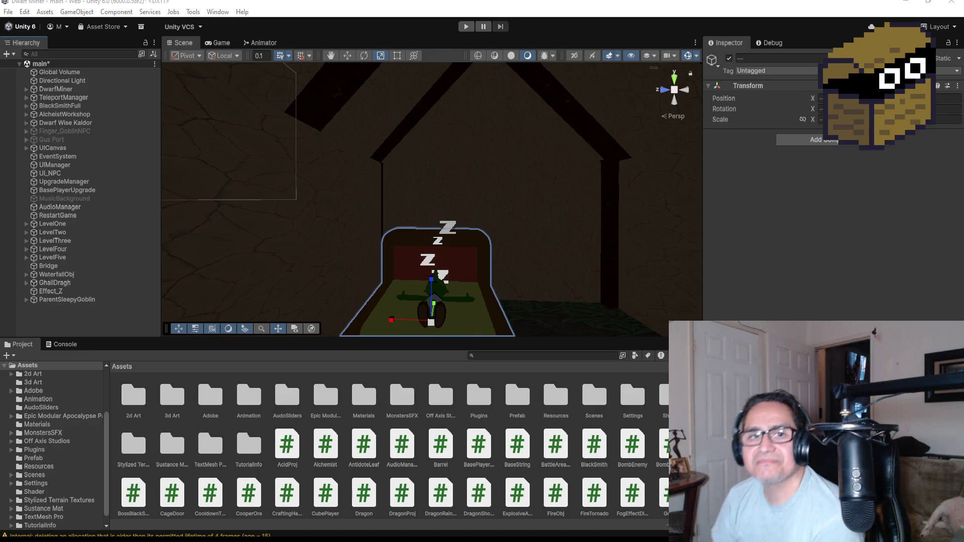
Drag ParentSleepyGoblin into LevelFive's GroupEnemies, collapse GroupEnemies, and frame the goblin's bed.
left_click(66, 299)
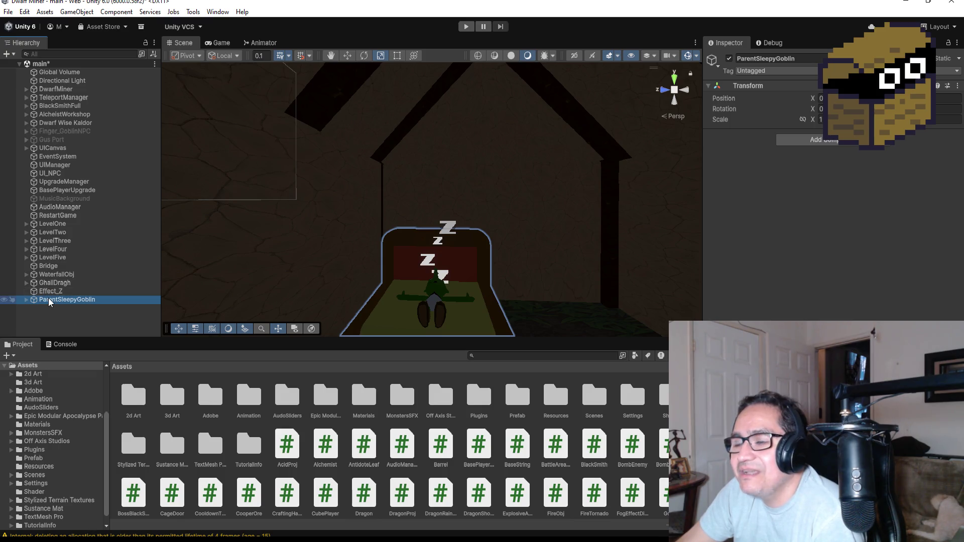
left_click(26, 257)
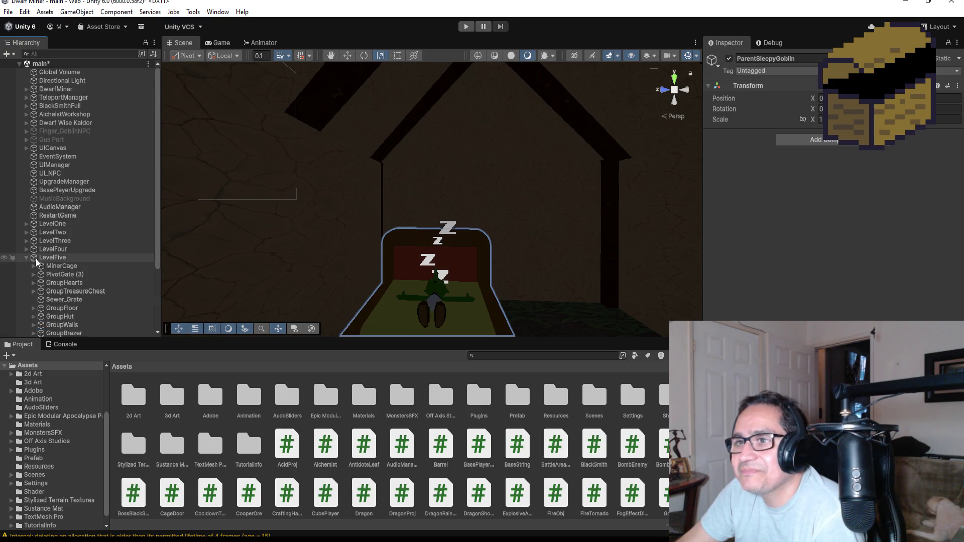
scroll(80, 273, "down", 3)
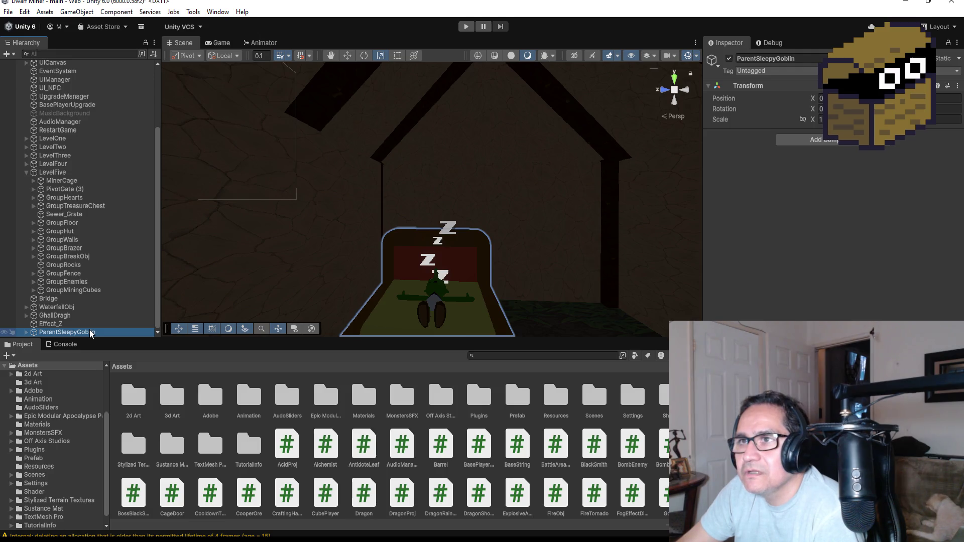
left_click_drag(92, 333, 88, 282)
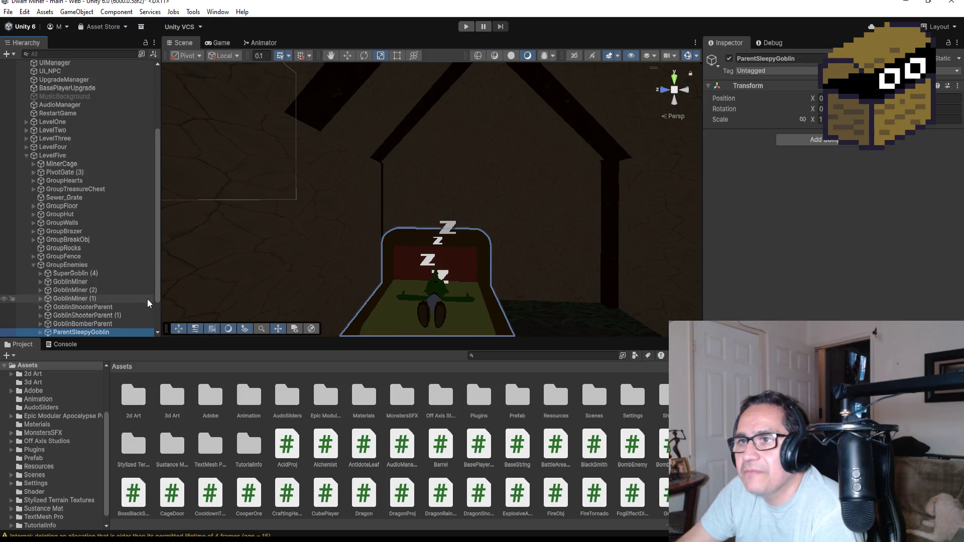
left_click(32, 224)
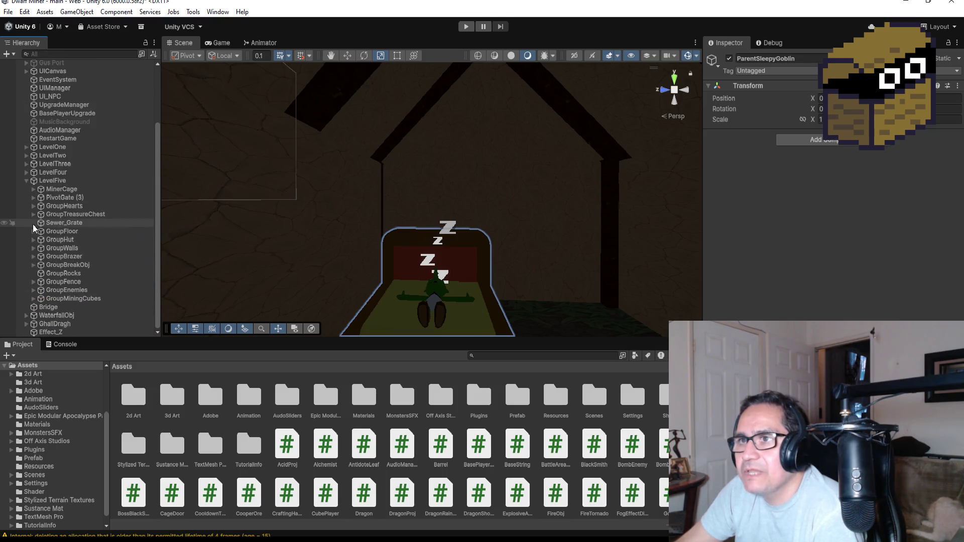
key("f")
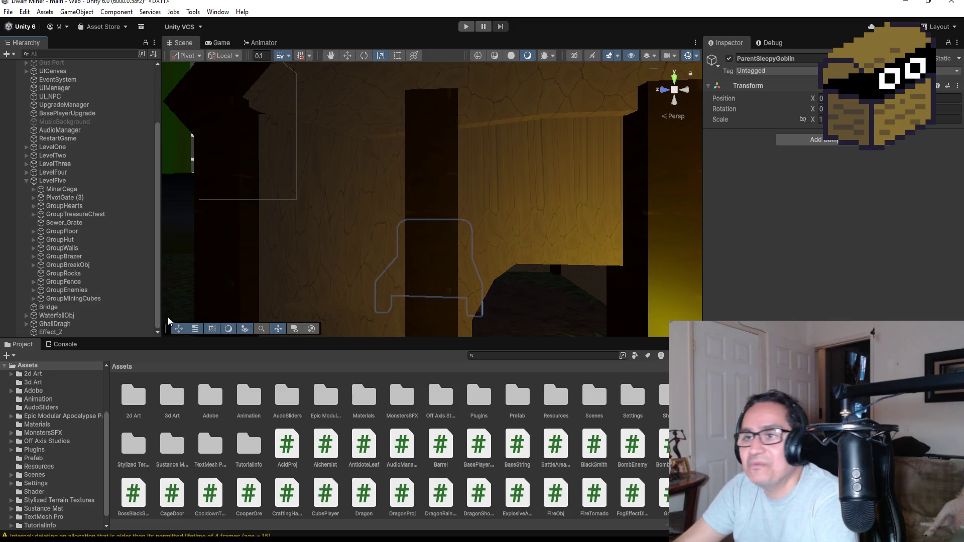
Collapse LevelFive's contents in the Hierarchy.
left_click(24, 182)
Briefly expand and collapse WaterfallObj and LevelFive in the Hierarchy.
left_click(26, 276)
left_click(26, 275)
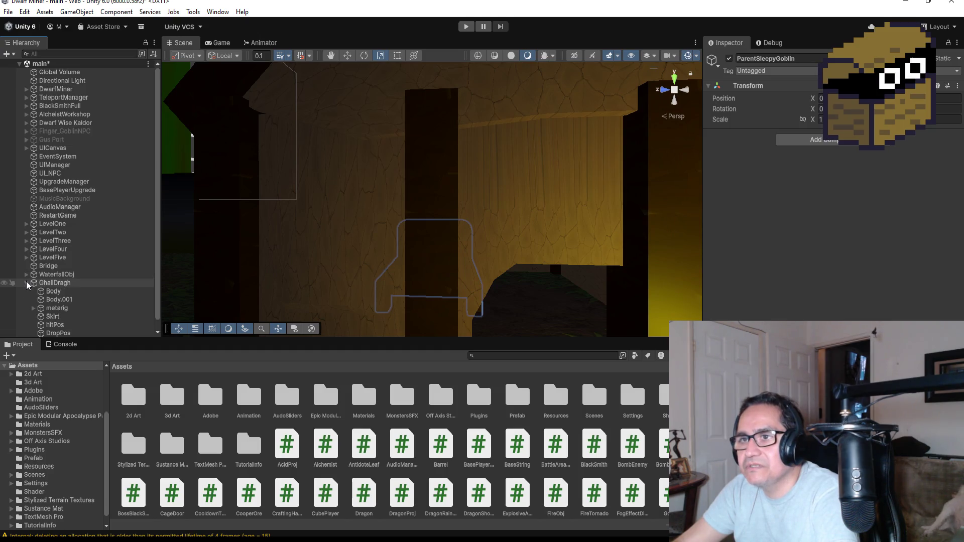
left_click(27, 257)
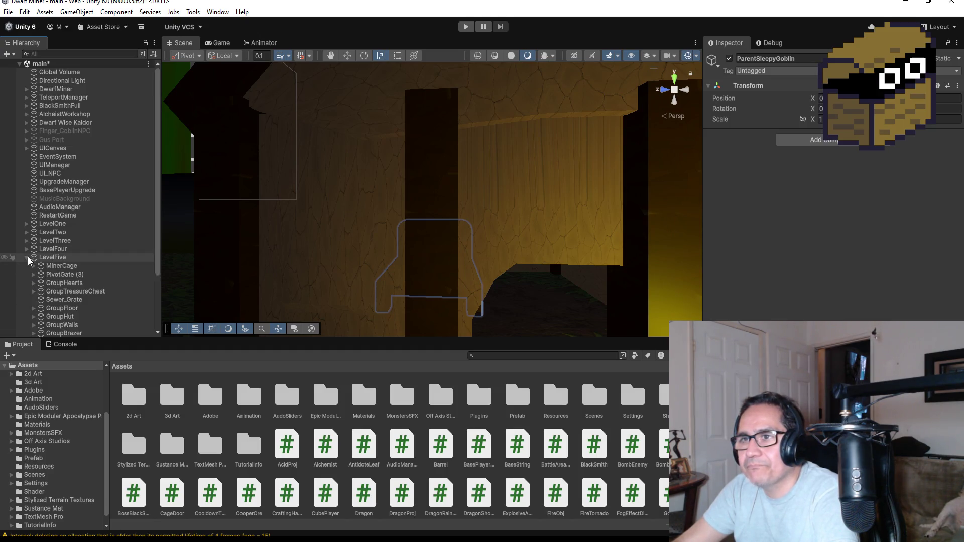
left_click(27, 257)
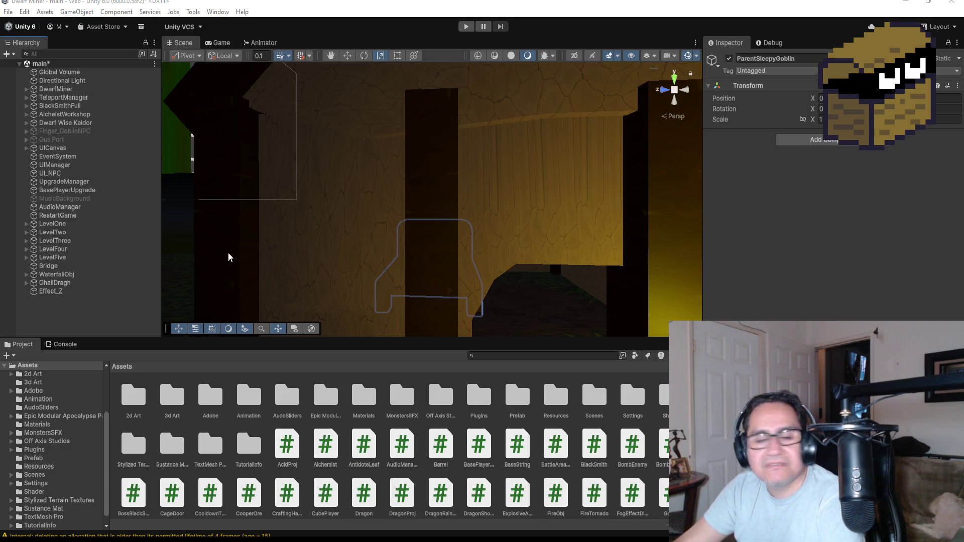
Inspect WaterfallObj and GhallDragh, then select Effect_Z to view its Particle System.
left_click(60, 277)
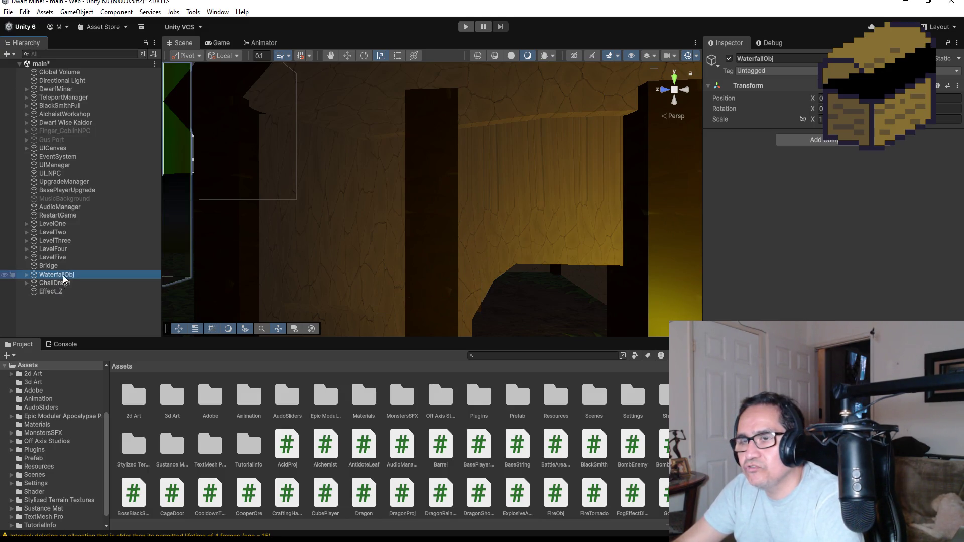
left_click(66, 284)
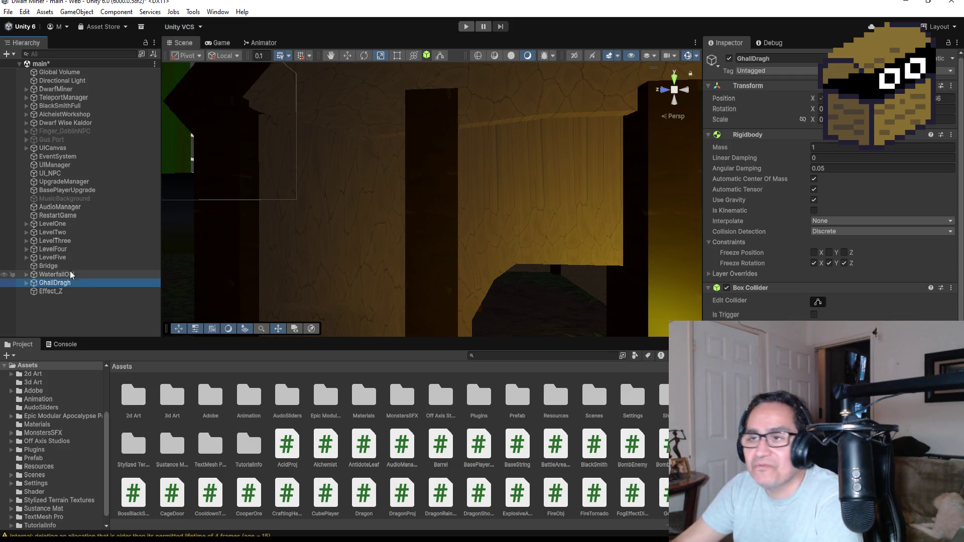
left_click(64, 276)
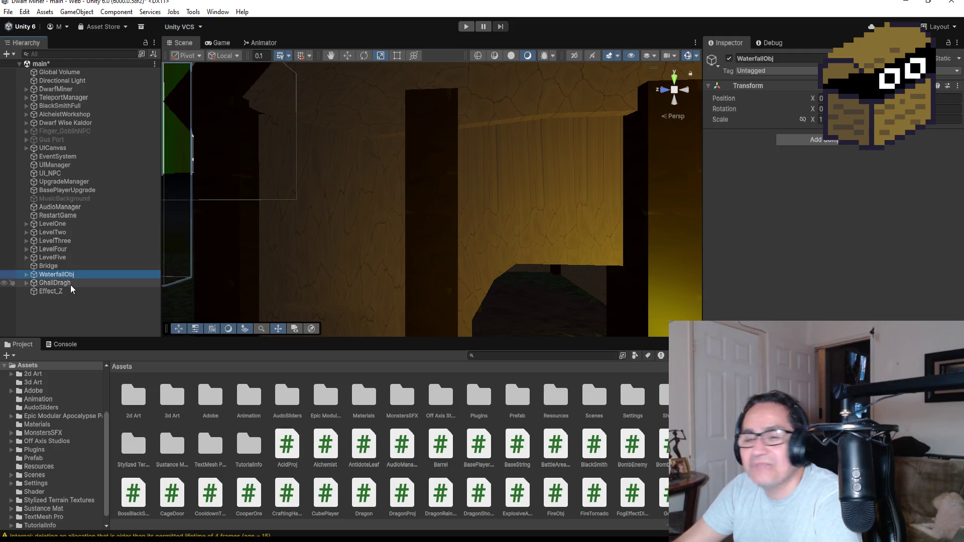
left_click(70, 285)
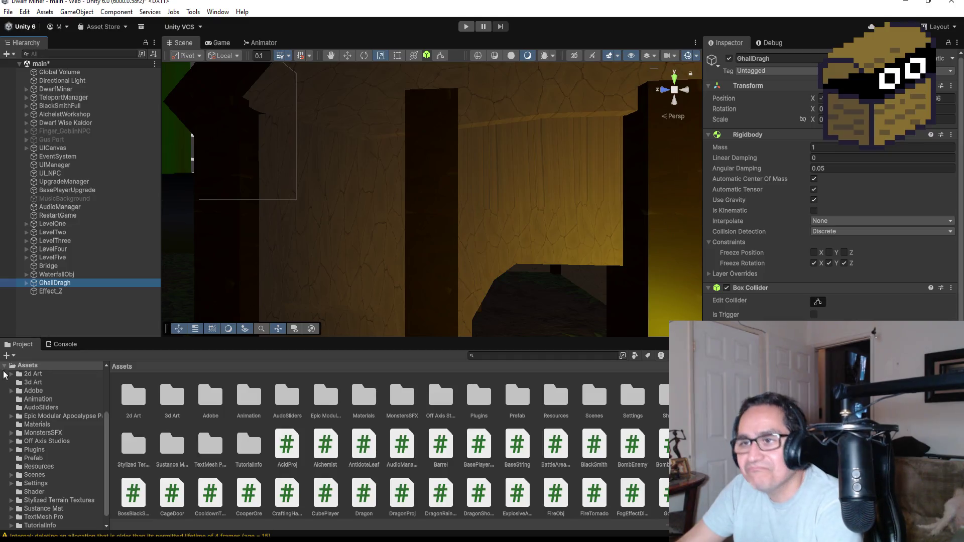
left_click(61, 293)
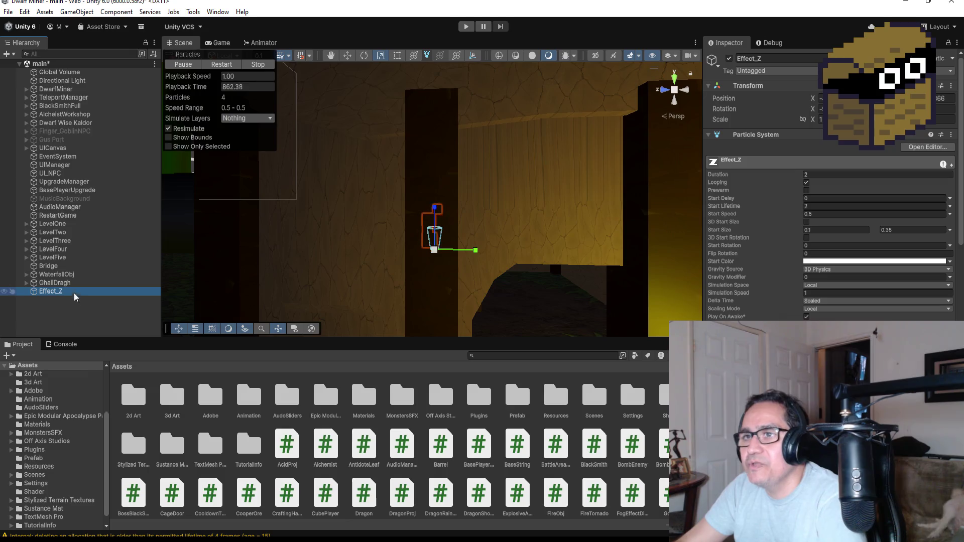
left_click(27, 249)
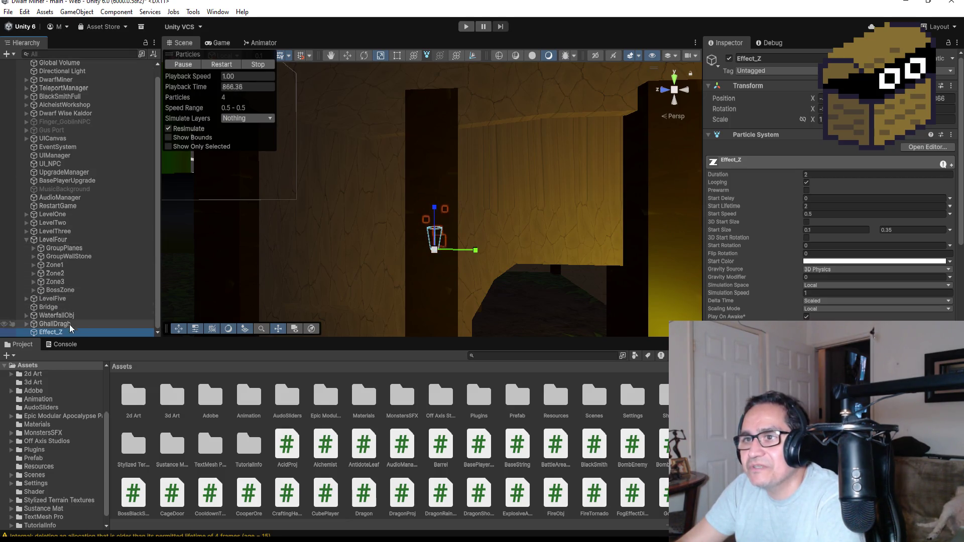
Expand LevelFive, GroupEnemies and ParentSleepyGoblin to reveal its Bed and GoblinSleepy children.
left_click(27, 240)
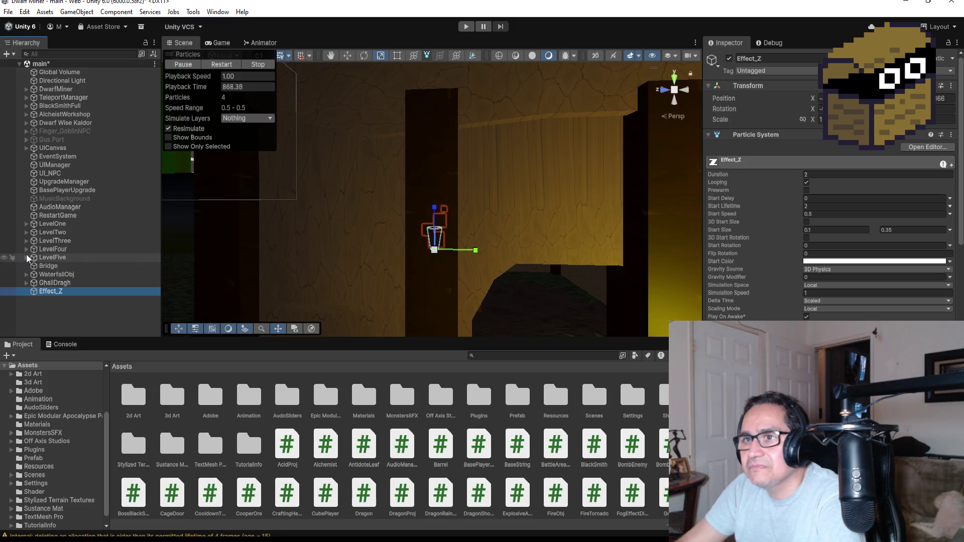
left_click(27, 257)
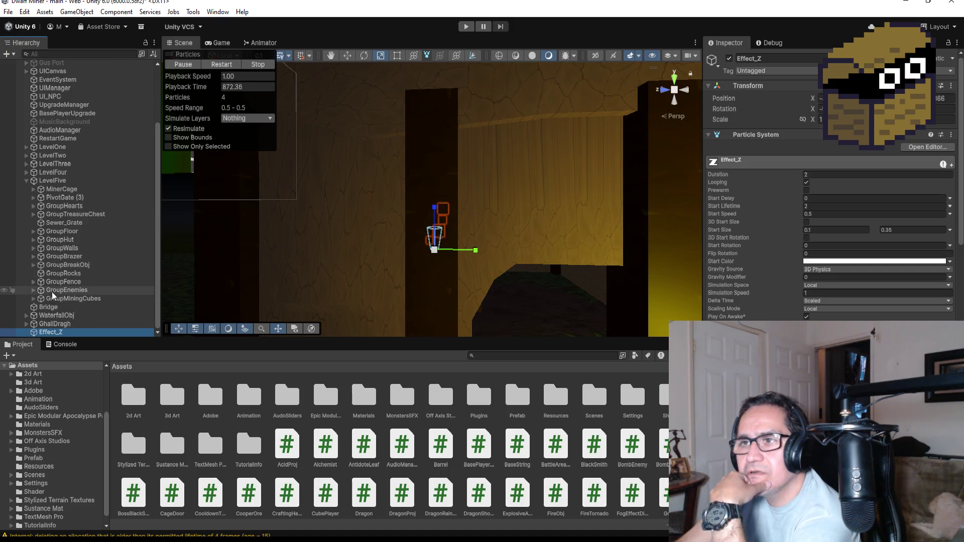
left_click(32, 291)
left_click(74, 290)
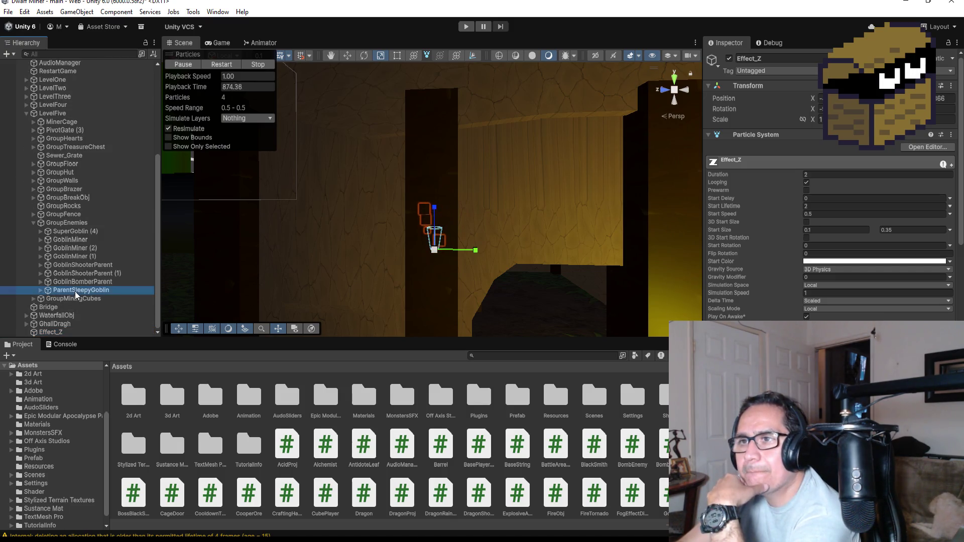
left_click(41, 290)
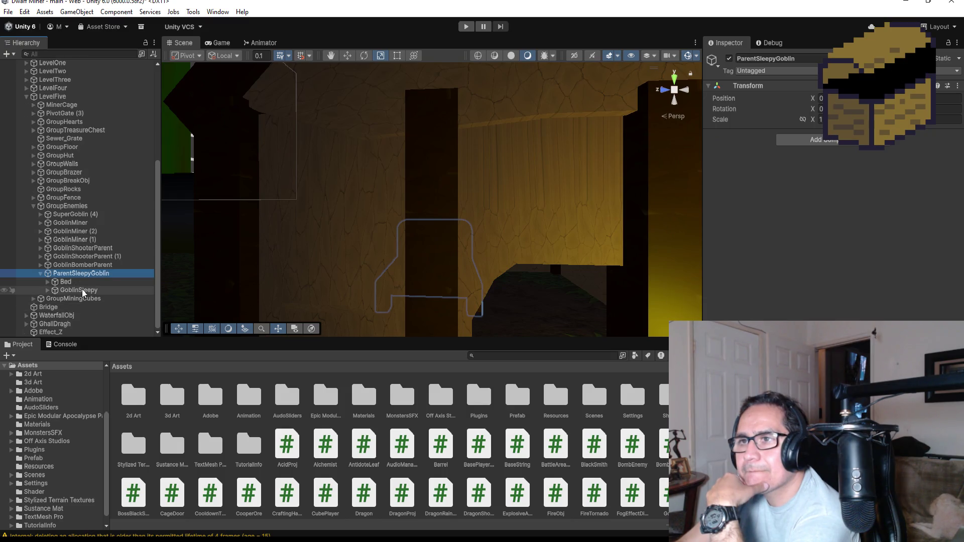
left_click(74, 290)
left_click(63, 282)
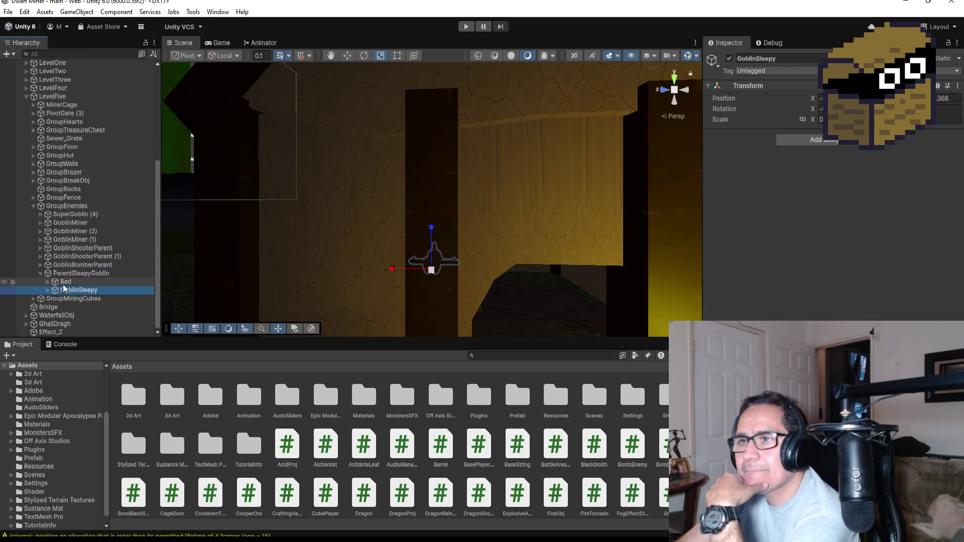
Move Effect_Z inside ParentSleepyGoblin and frame GoblinSleepy in the Scene view.
left_click(53, 332)
left_click_drag(53, 332, 86, 294)
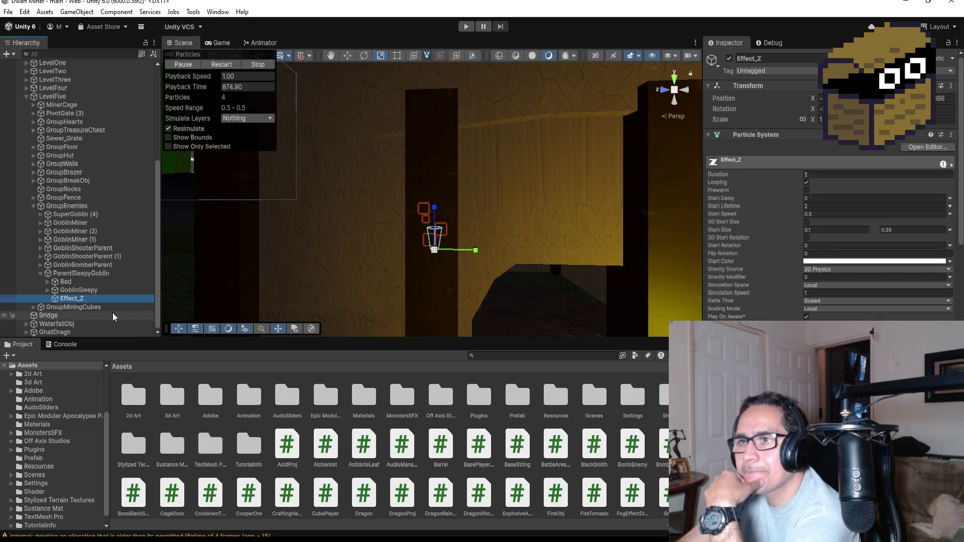
scroll(493, 302, "down", 5)
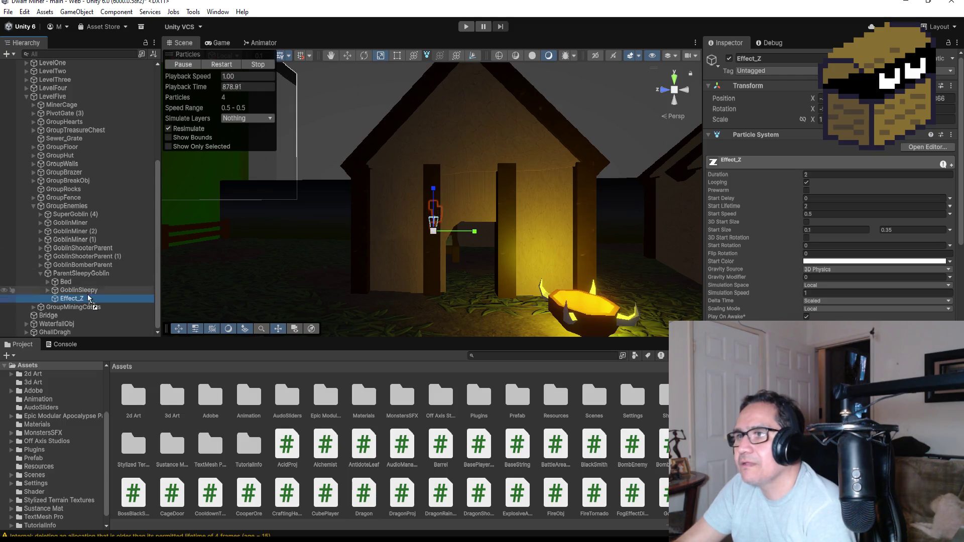
double_click(80, 290)
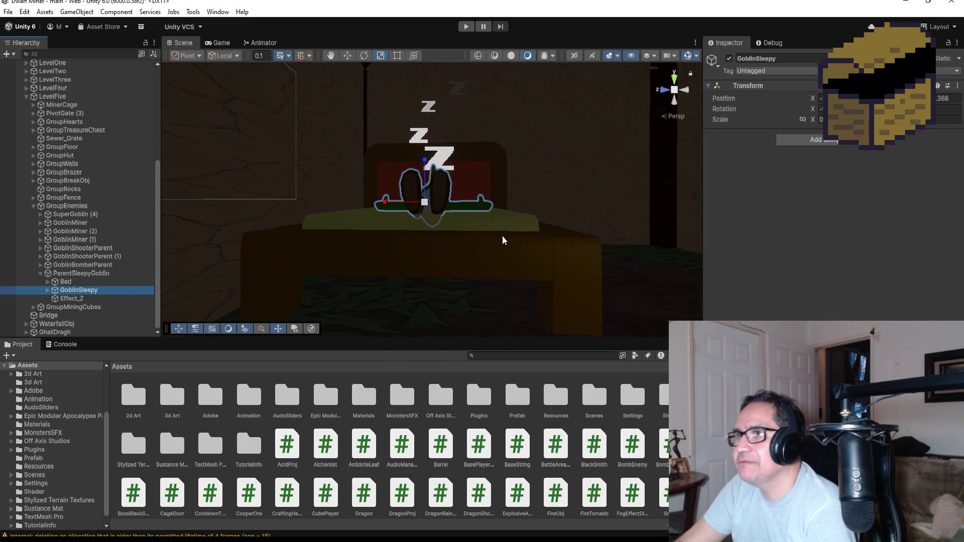
Collapse ParentSleepyGoblin, GroupEnemies and LevelFive, then frame the GhaliDragh goblin.
left_click(41, 274)
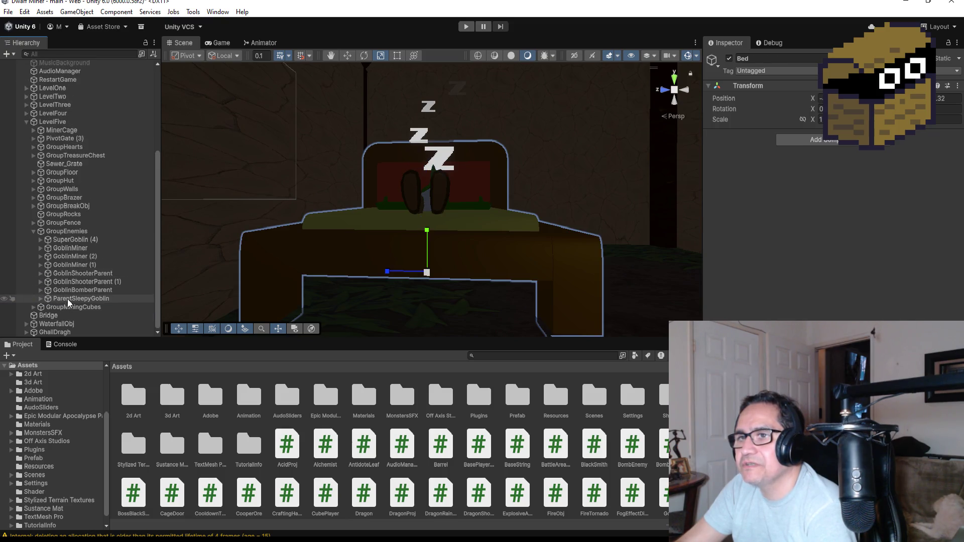
left_click(33, 231)
left_click(26, 189)
double_click(53, 283)
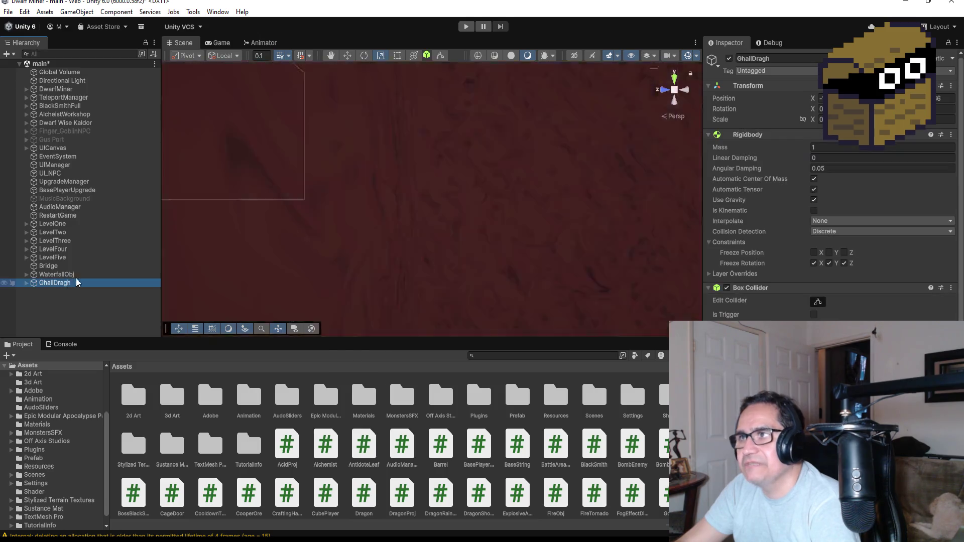
Select the MinerCage's MetalBar gate, frame it with F and orbit around it.
mouse_move(611, 213)
left_mouse_down()
mouse_move(535, 243)
mouse_move(523, 258)
mouse_move(631, 209)
mouse_move(376, 182)
mouse_move(387, 151)
left_mouse_up()
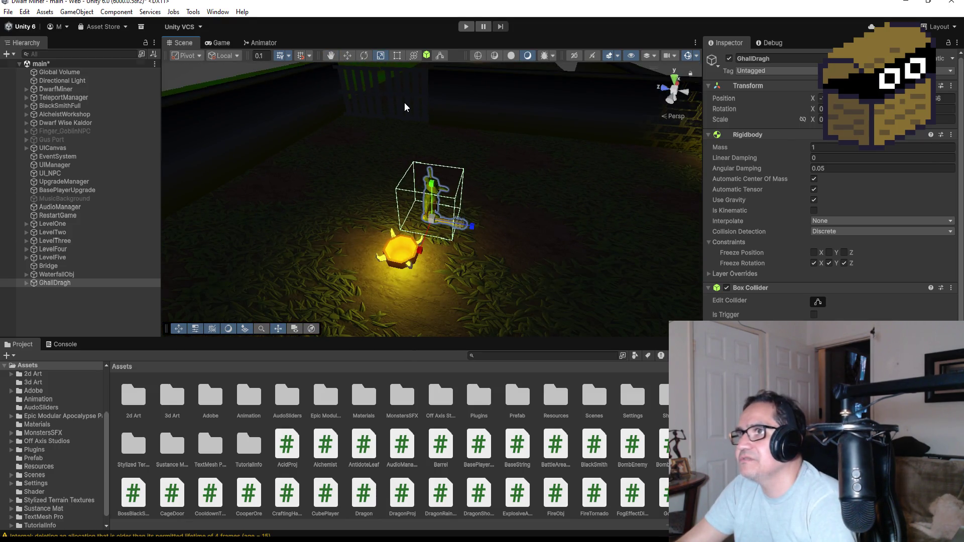
left_click(441, 104)
left_click(415, 89)
key("f")
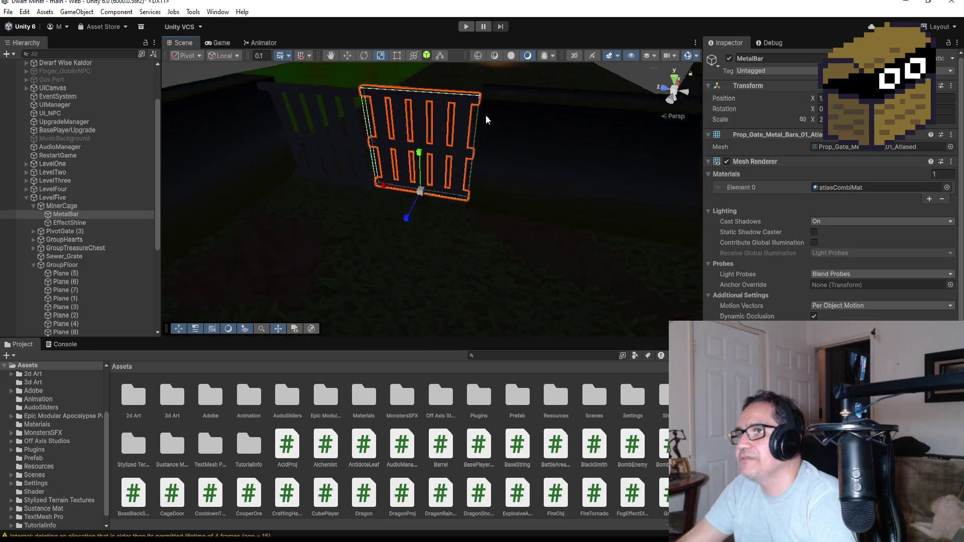
mouse_move(482, 118)
left_mouse_down()
mouse_move(572, 293)
mouse_move(590, 297)
left_mouse_up()
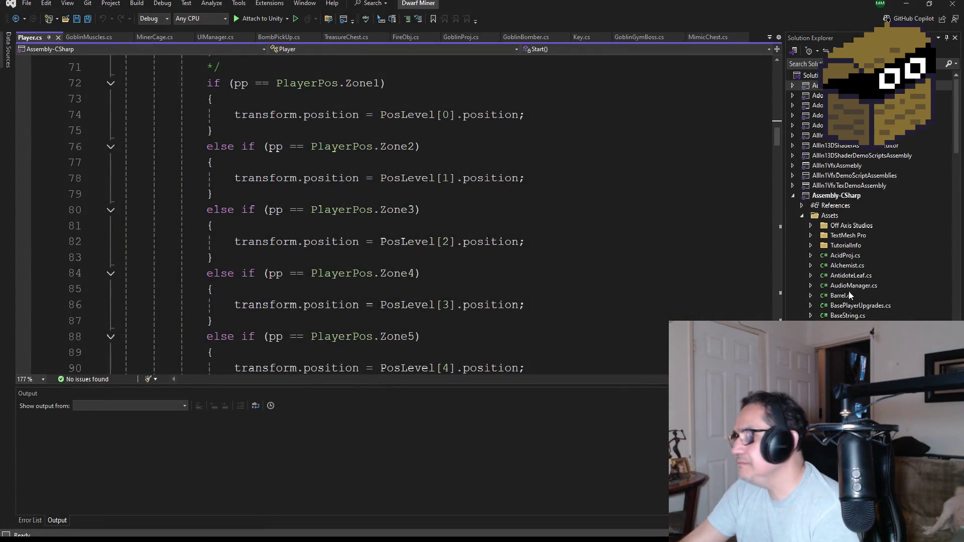
scroll(850, 295, "down", 10)
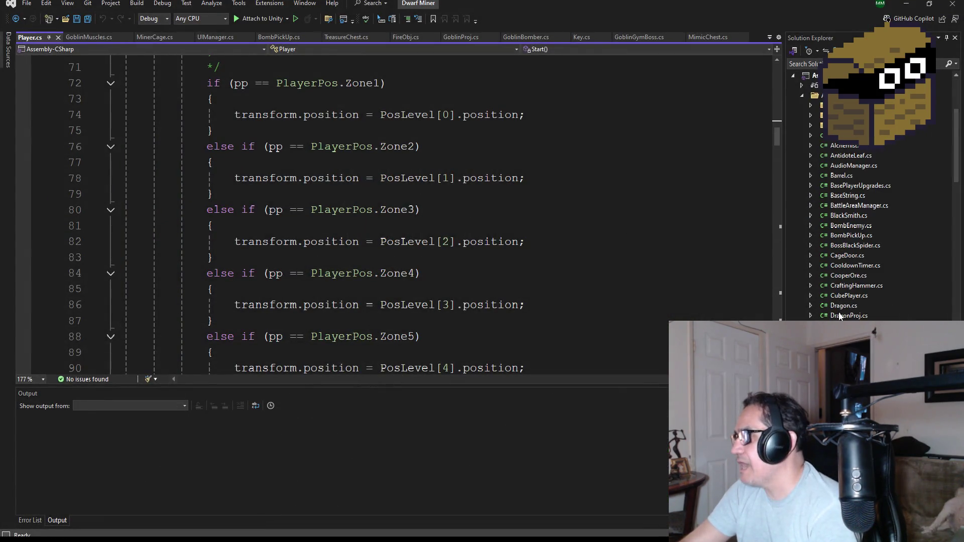
In MinerCage.cs, change line 14's rotation to Quaternion.Euler(0, 0f, -90f).
scroll(856, 295, "down", 10)
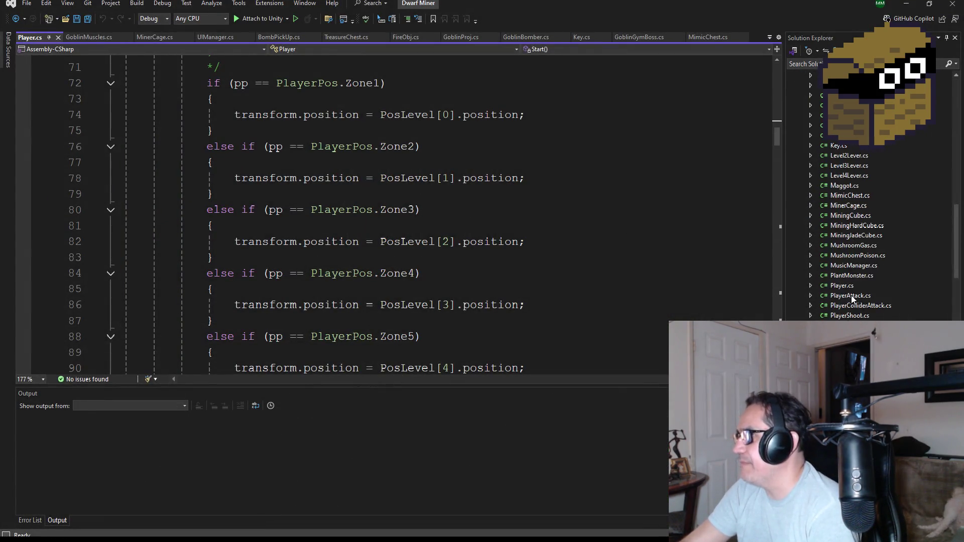
scroll(853, 161, "up", 2)
double_click(848, 115)
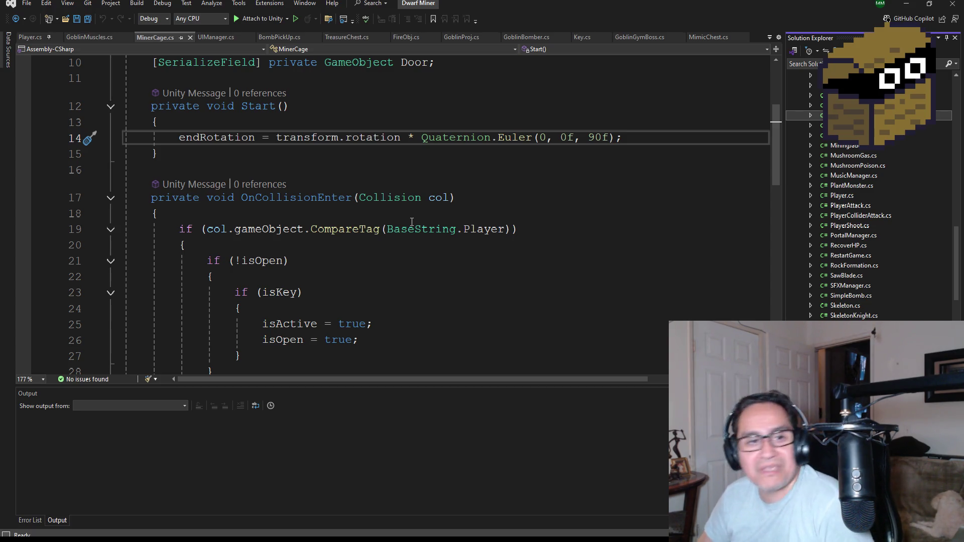
scroll(545, 218, "up", 3)
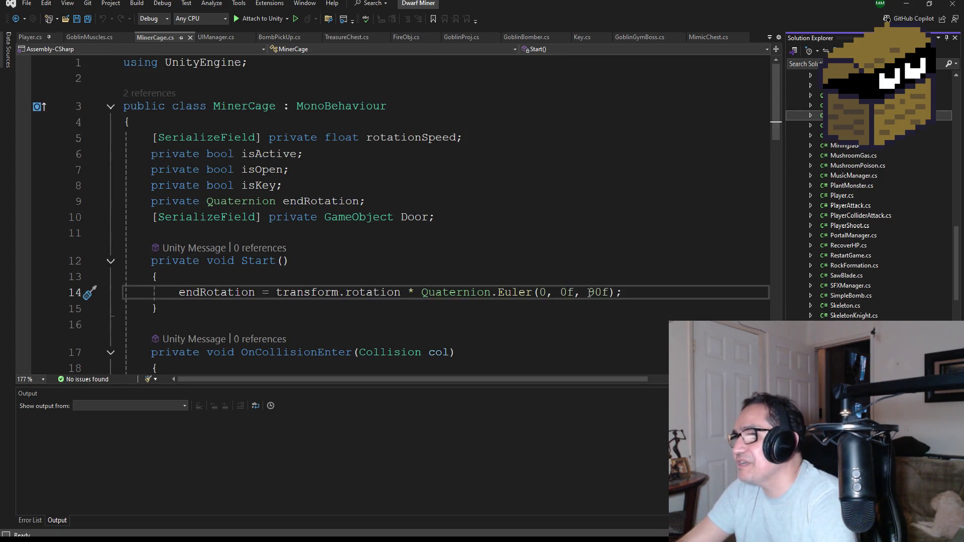
left_click(590, 294)
type("-")
scroll(592, 309, "down", 5)
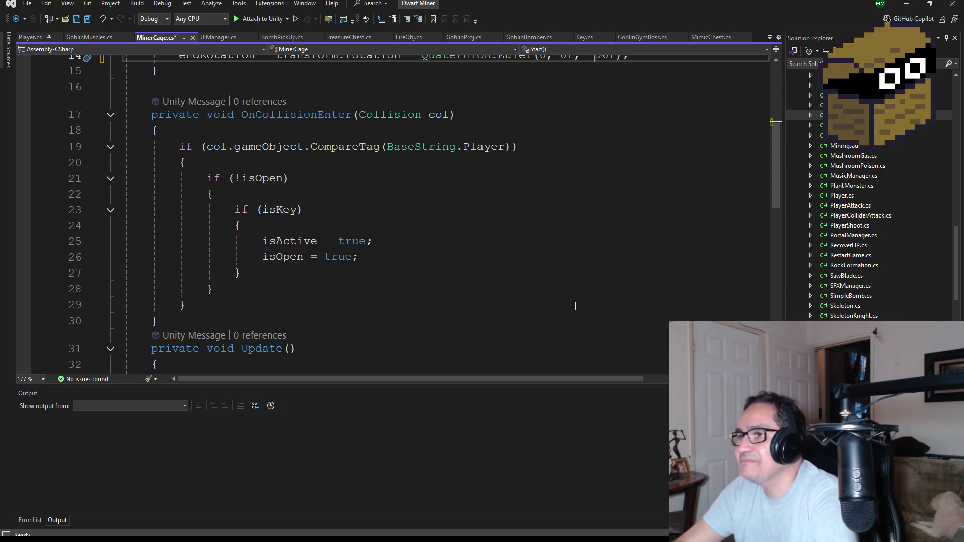
scroll(597, 298, "up", 4)
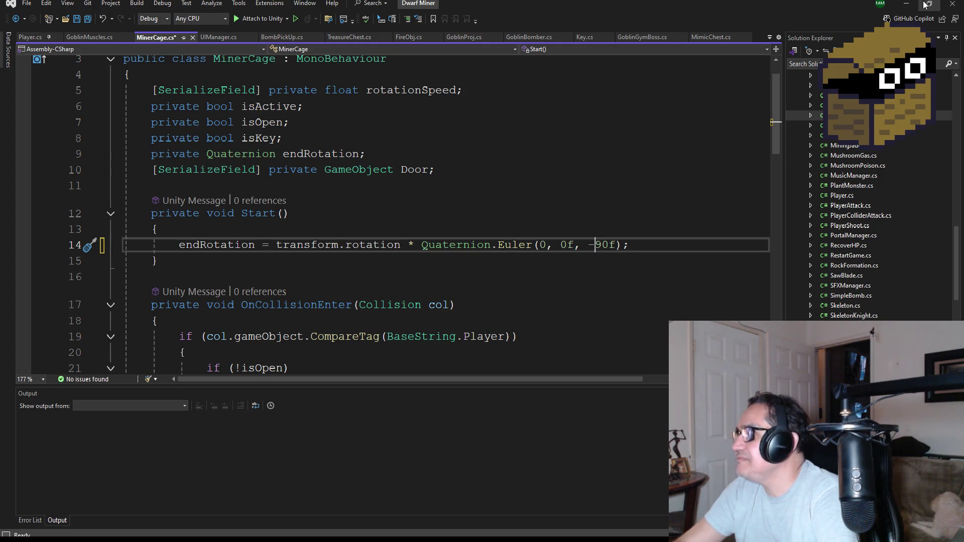
key("alt+Tab")
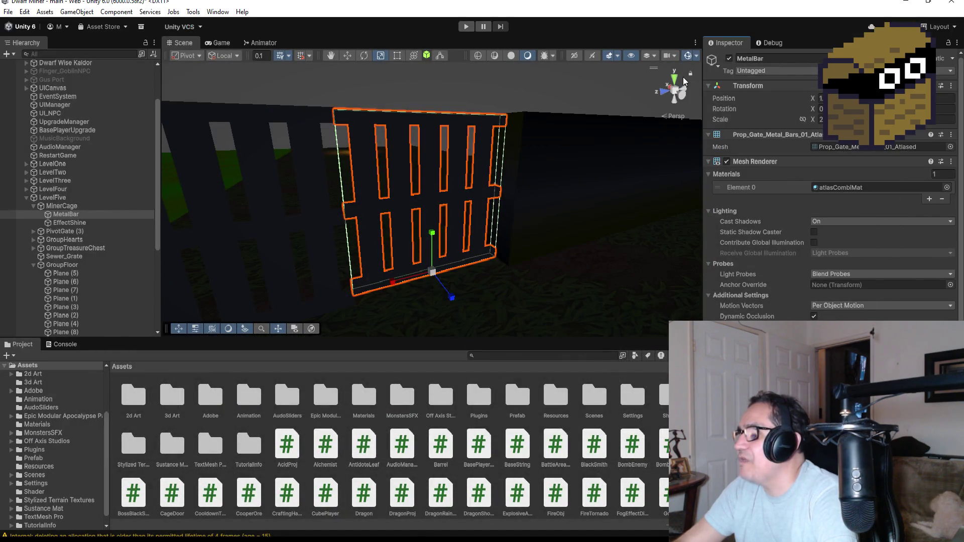
Switch to Top view and test-rotate the MetalBar gate with the Rotate tool, then undo.
left_click(674, 80)
scroll(431, 200, "down", 2)
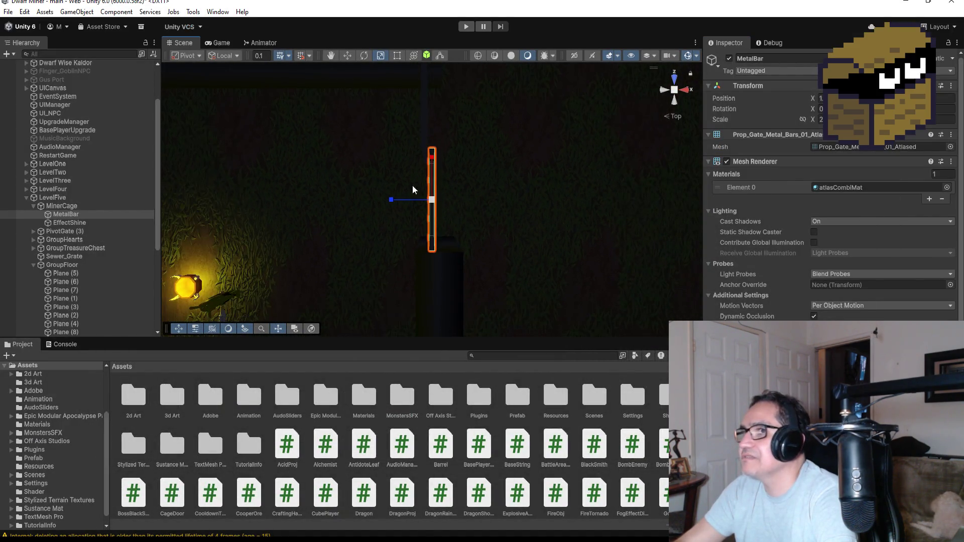
left_click(364, 56)
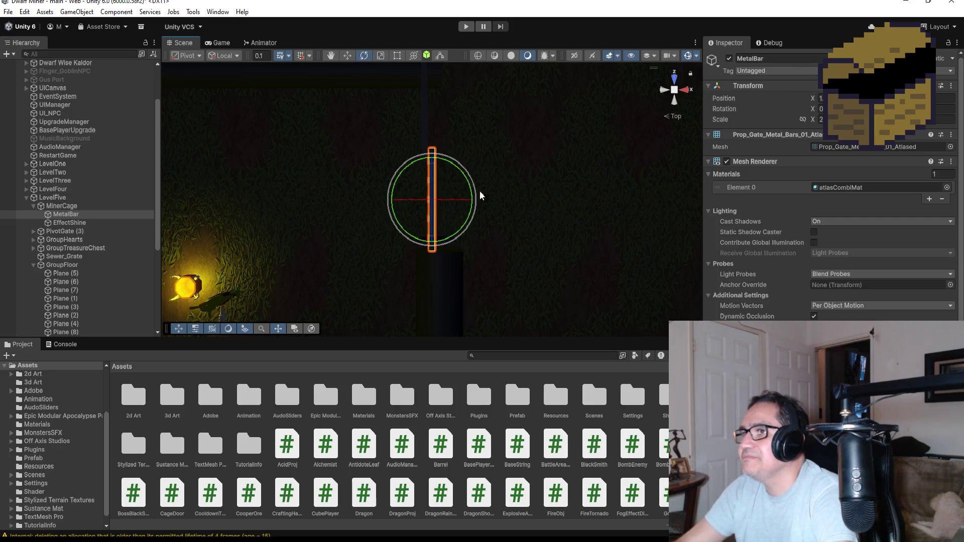
left_click_drag(457, 172, 484, 187)
key("ctrl+z")
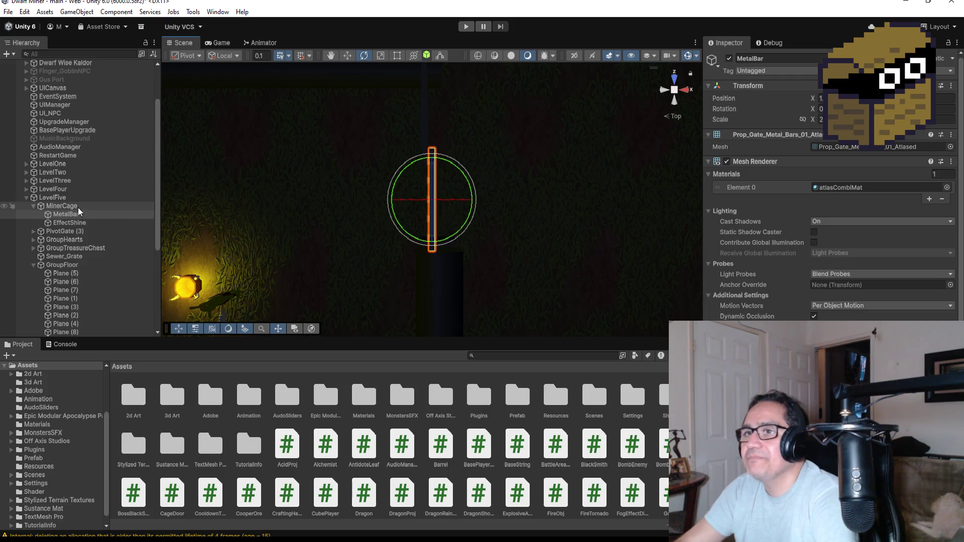
Select MinerCage and preview its swing with two trial rotations, undoing each.
left_click(78, 207)
mouse_move(454, 202)
left_mouse_down()
mouse_move(506, 241)
mouse_move(445, 201)
mouse_move(497, 237)
left_mouse_up()
key("ctrl+z")
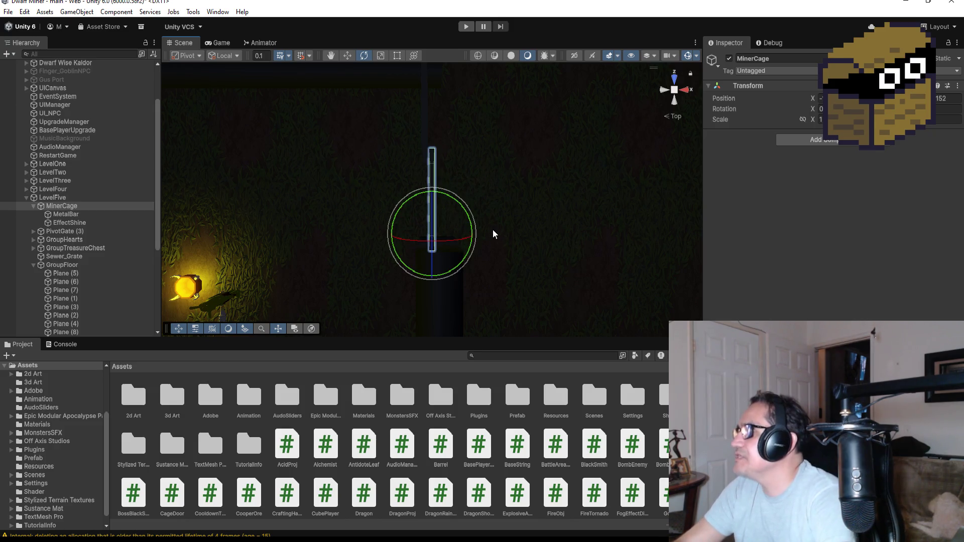
left_click_drag(452, 200, 529, 252)
key("ctrl+z")
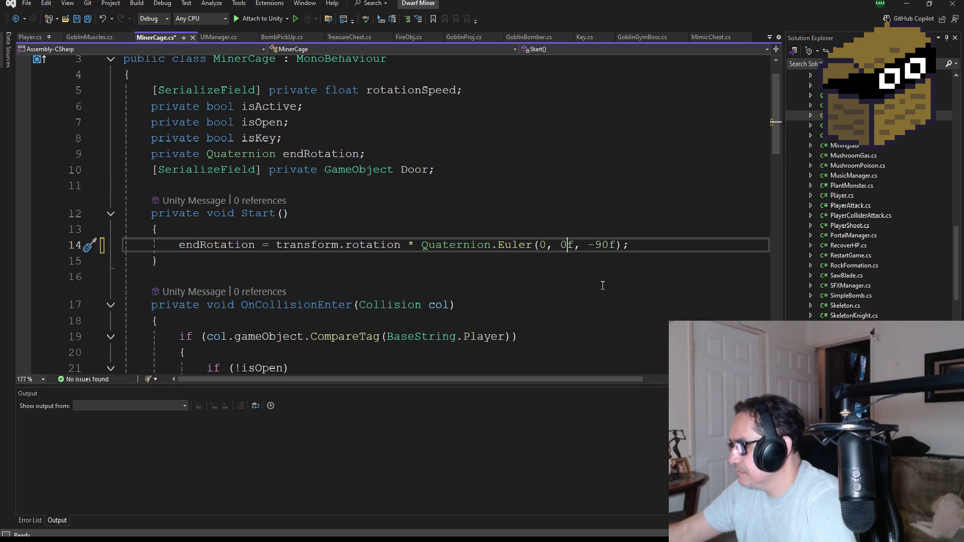
Change line 14 to Quaternion.Euler(0, 90f, 0f) and save all files.
key("Right")
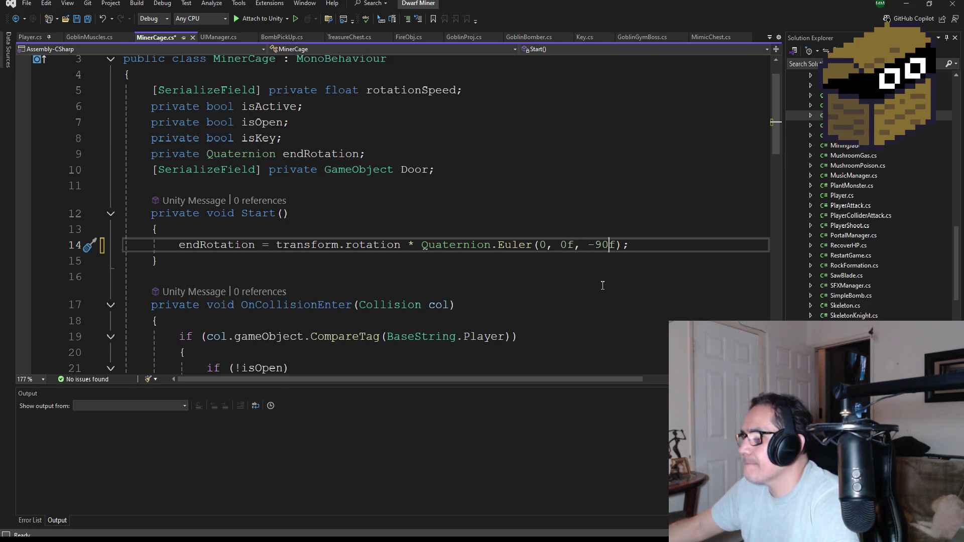
key("BackSpace")
key("BackSpace")
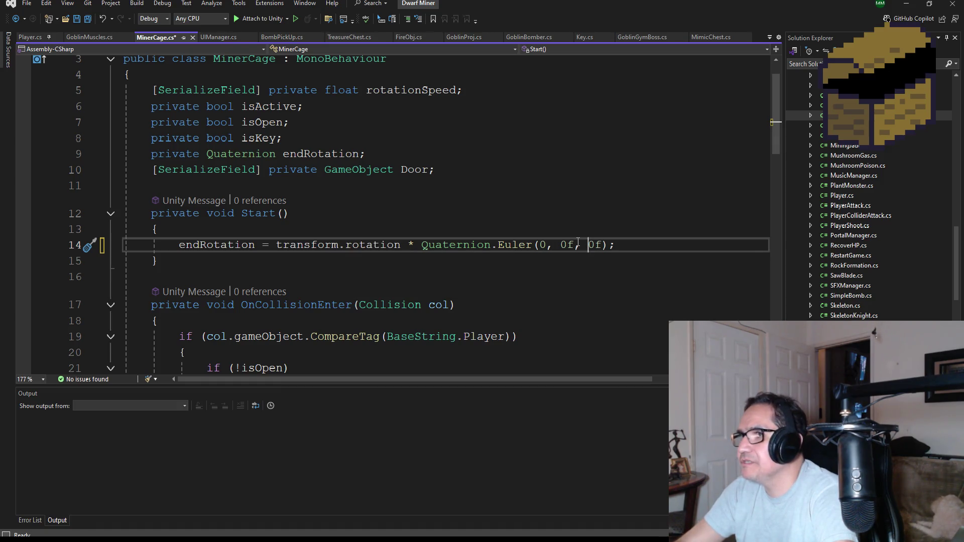
type("9")
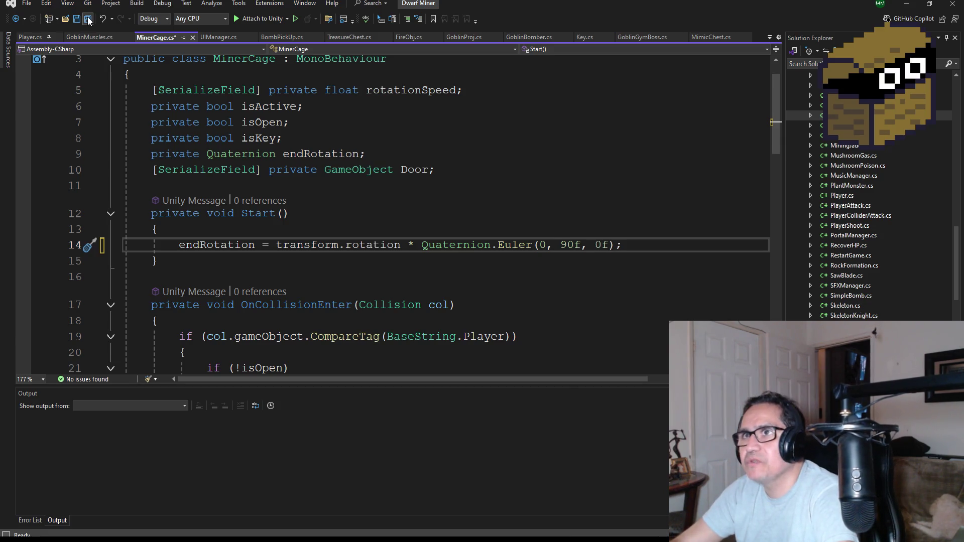
left_click(88, 20)
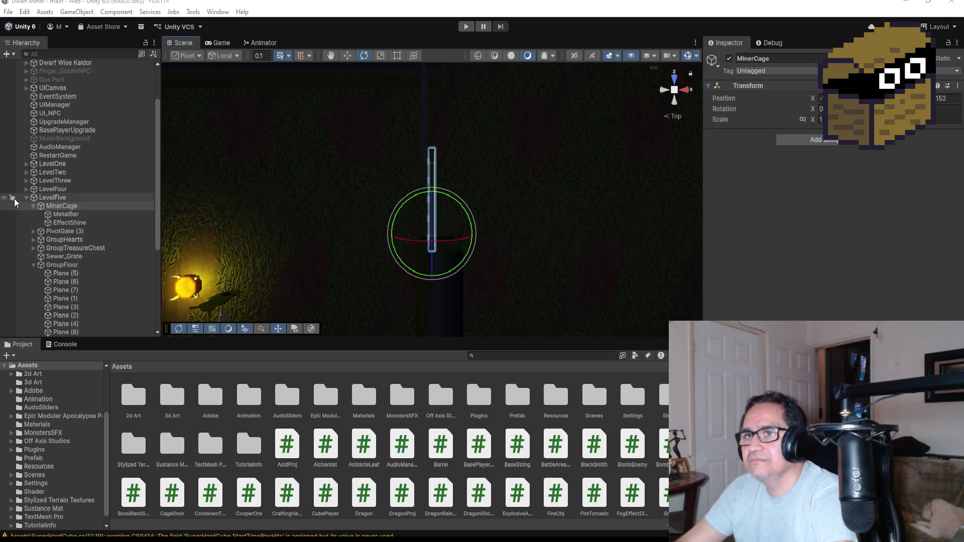
Collapse LevelFive, zoom out the Scene view, and enter Play mode past the settings screen.
left_click(26, 198)
scroll(462, 236, "down", 5)
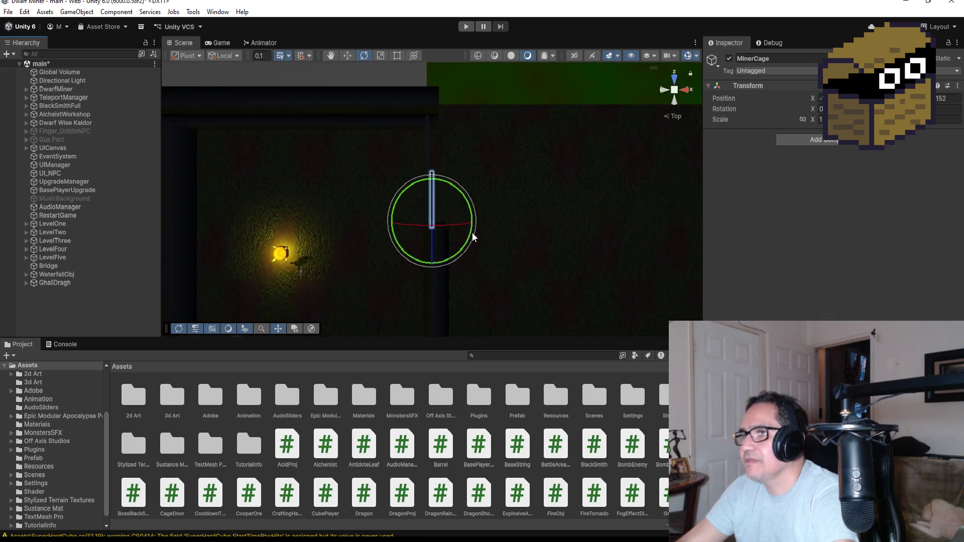
scroll(446, 161, "down", 5)
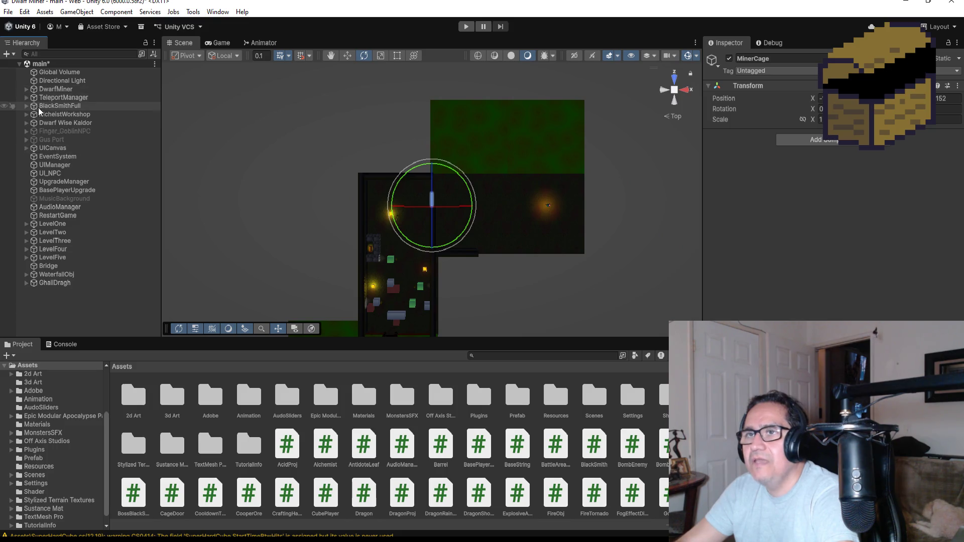
left_click(466, 26)
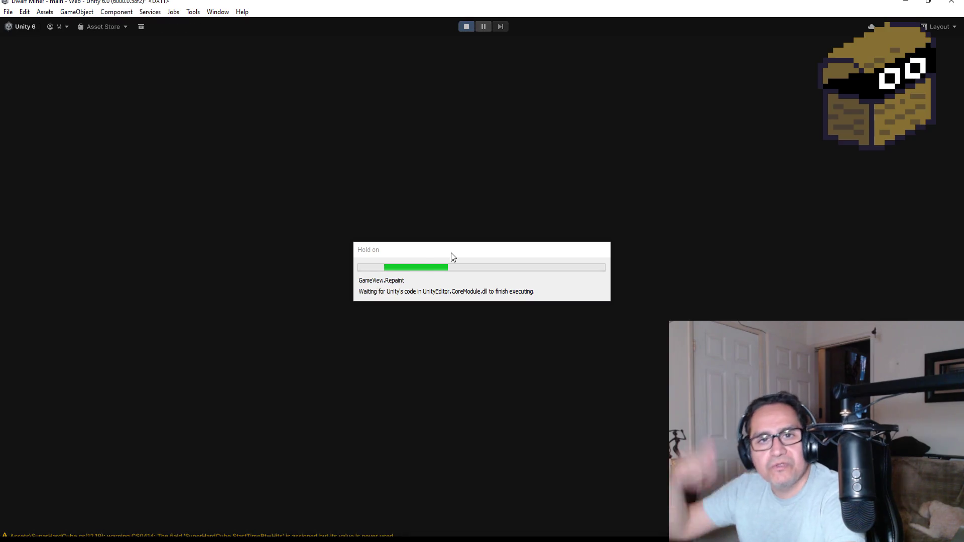
key("Escape")
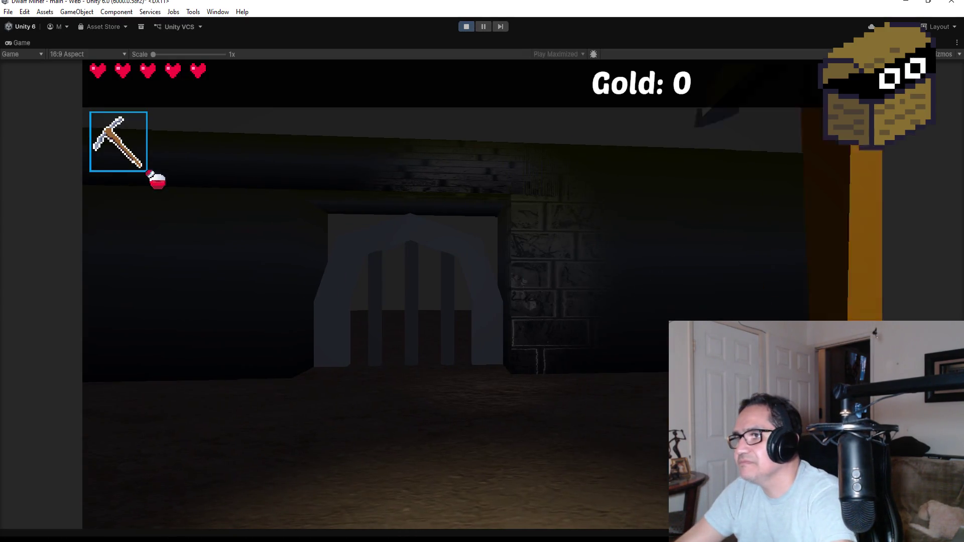
Swap to the weapon, collect gold along the path and defeat the red demon.
key("w")
scroll(375, 293, "down", 1)
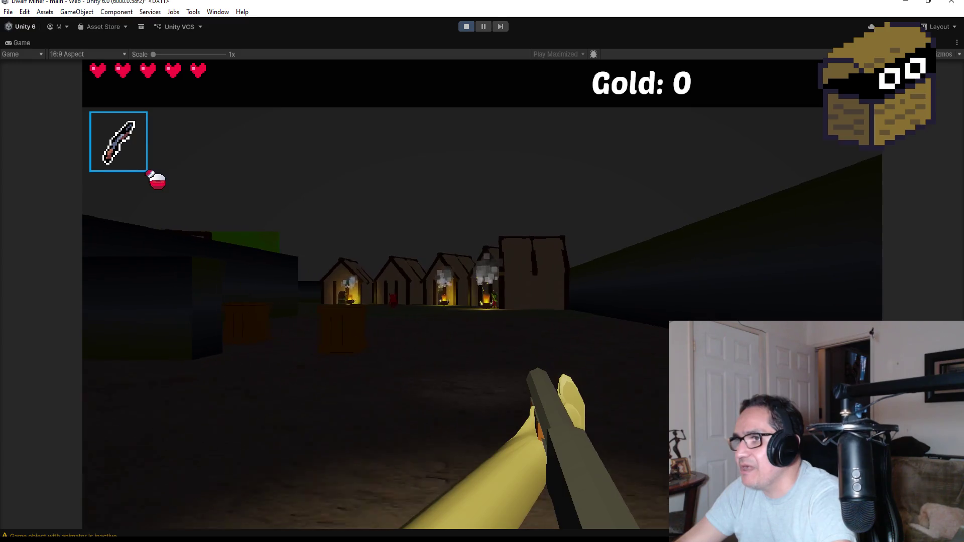
key("w")
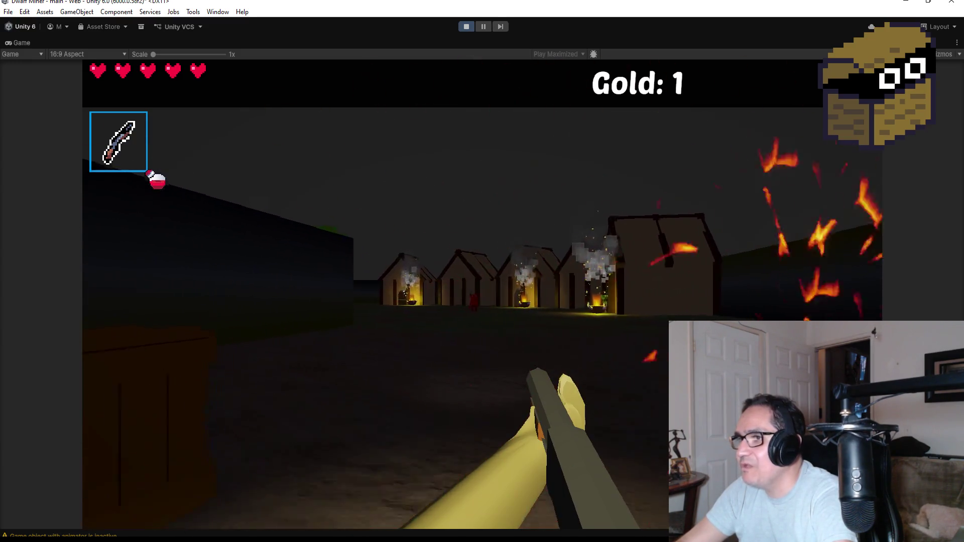
key("w")
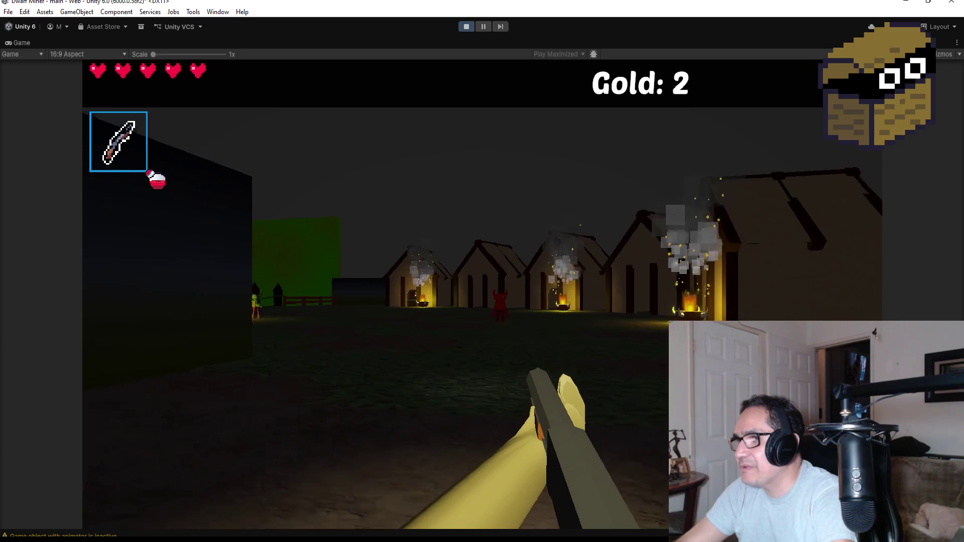
key("w")
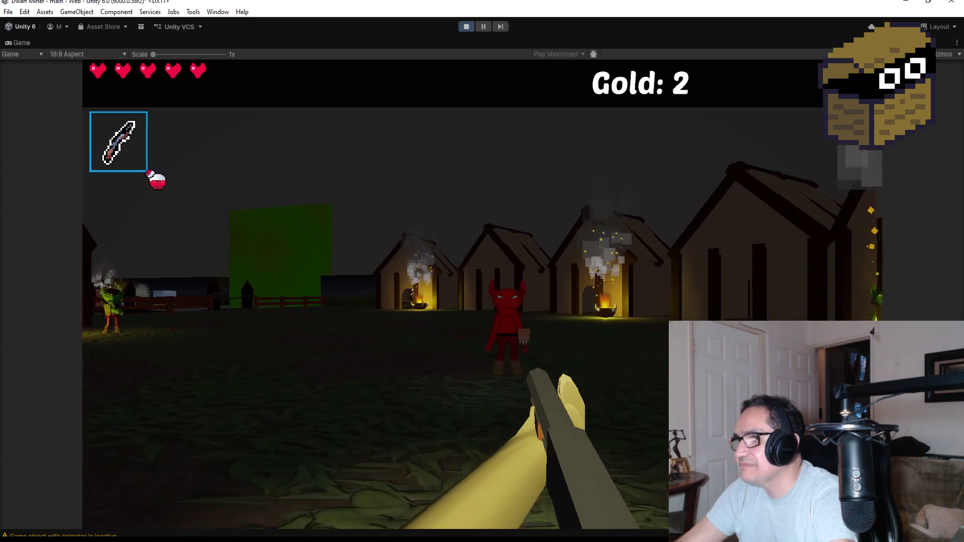
left_click(482, 271)
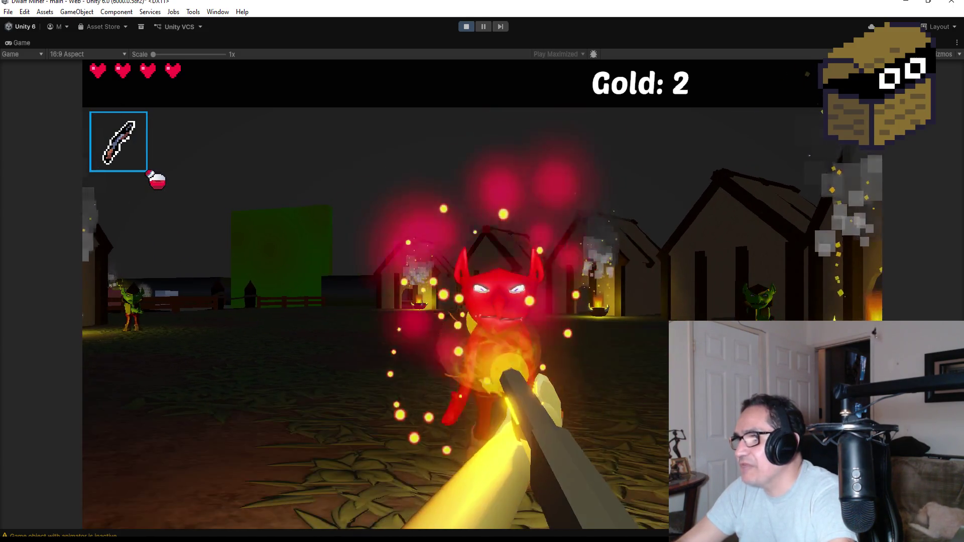
left_click(482, 272)
Destroy the goblin by the village and walk through the houses toward the tunnel.
key("w")
left_click(482, 272)
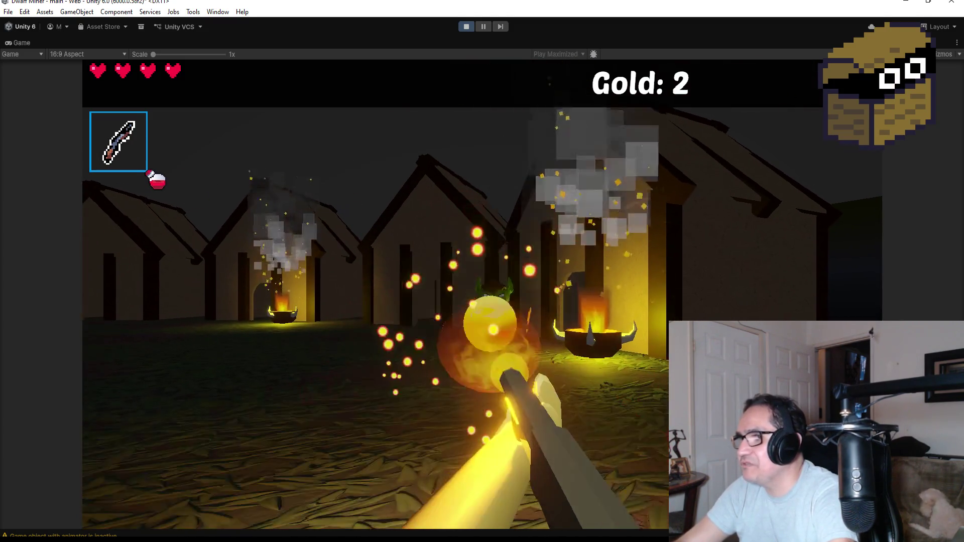
left_click(482, 271)
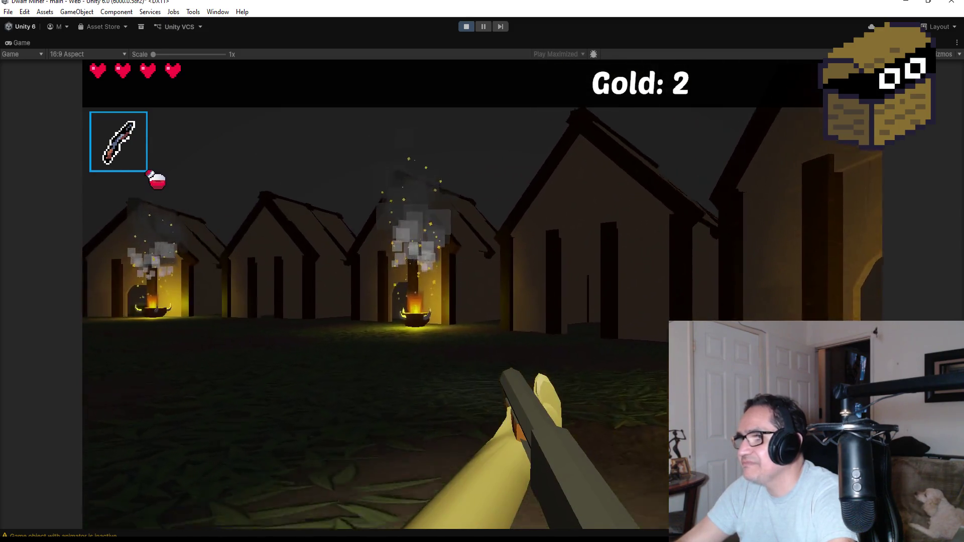
key("w")
key("w")
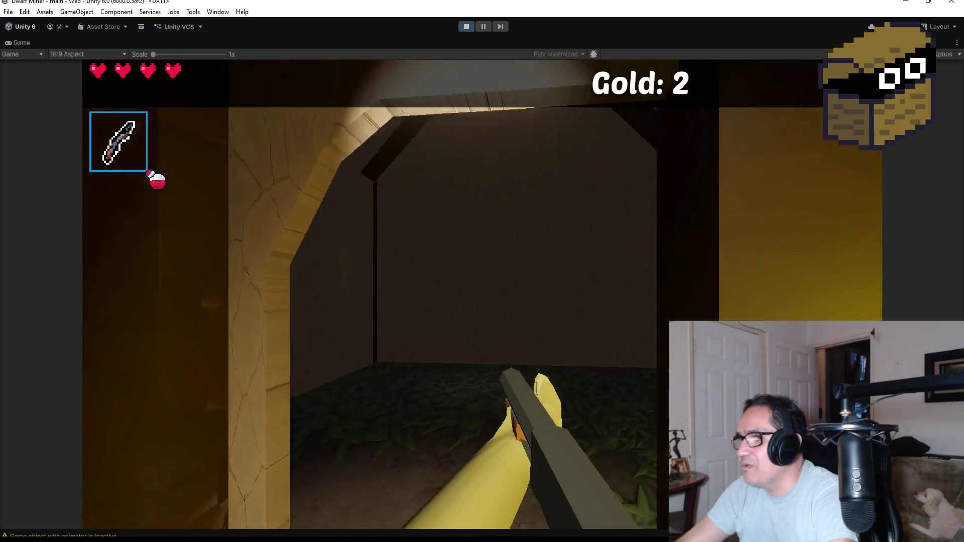
key("w")
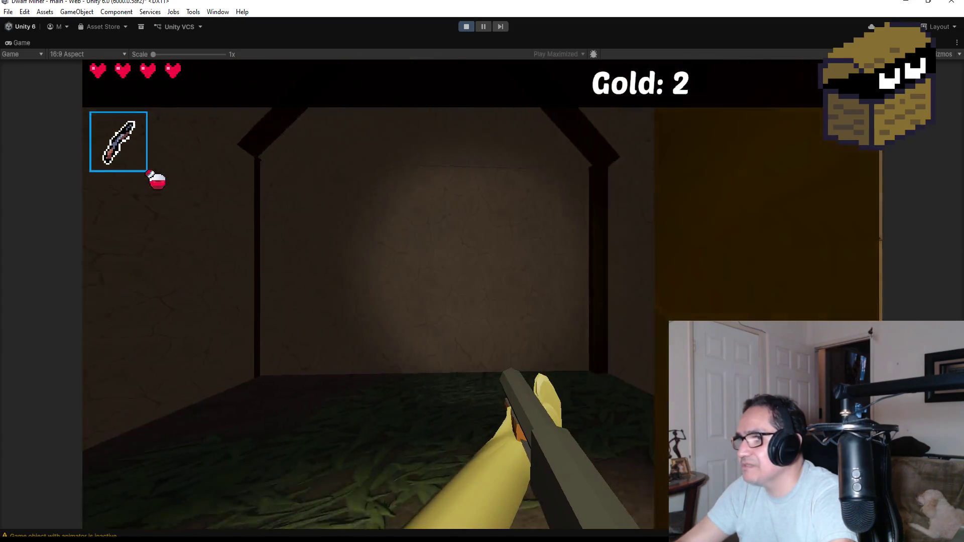
key("w")
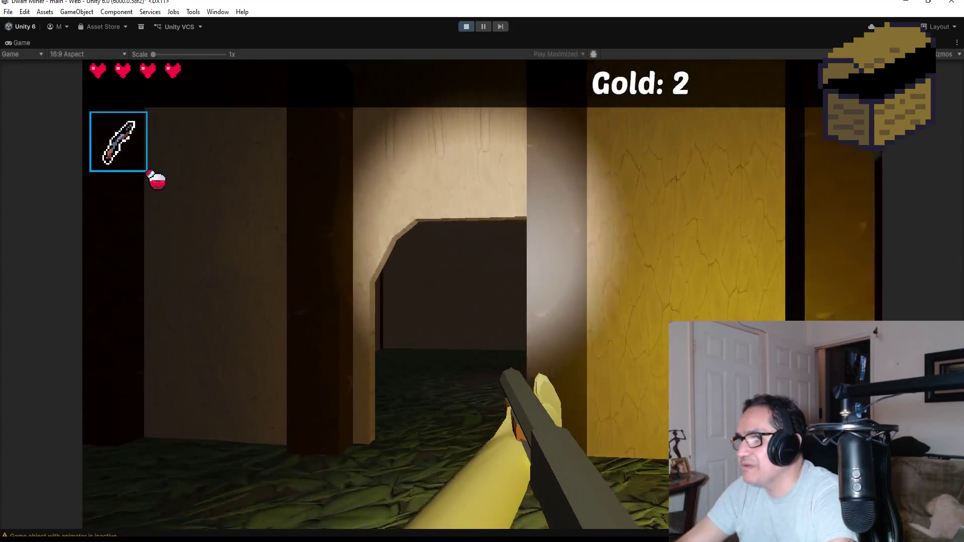
key("w")
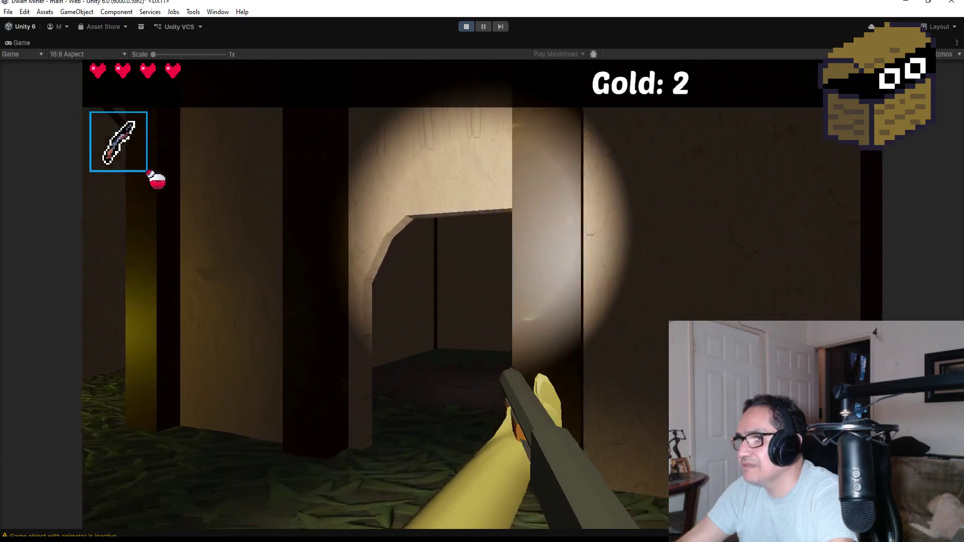
key("w")
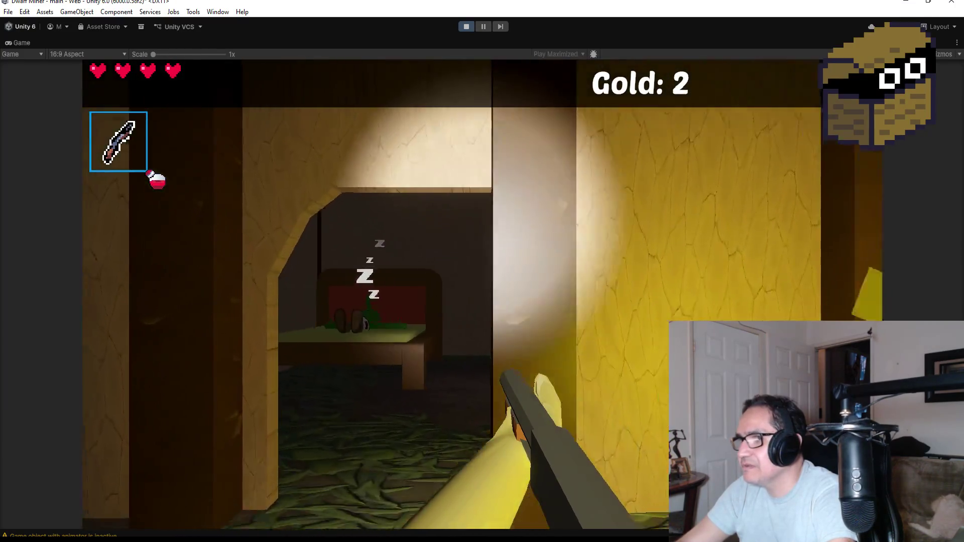
Leave the sleeping goblin's house through the gate and blast the goblin beyond it.
key("s")
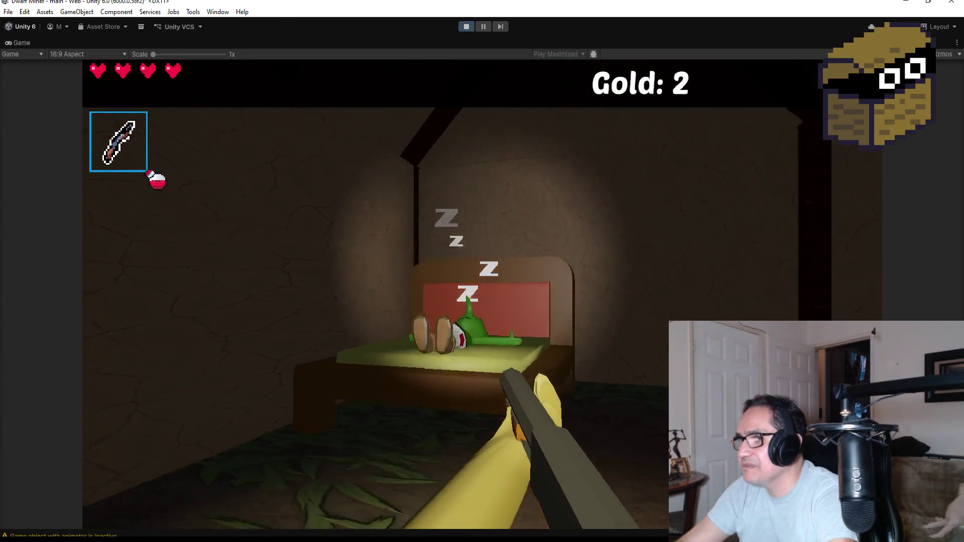
key("a")
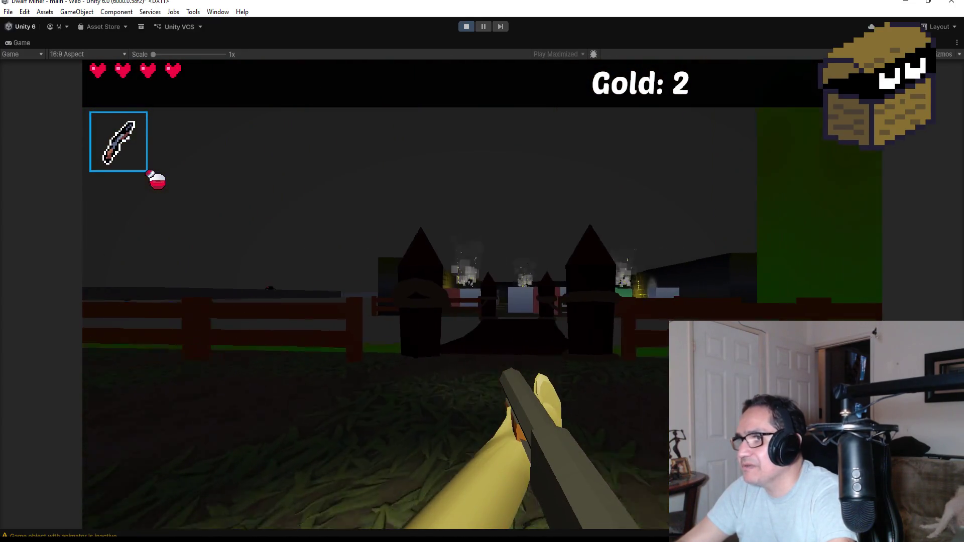
key("s")
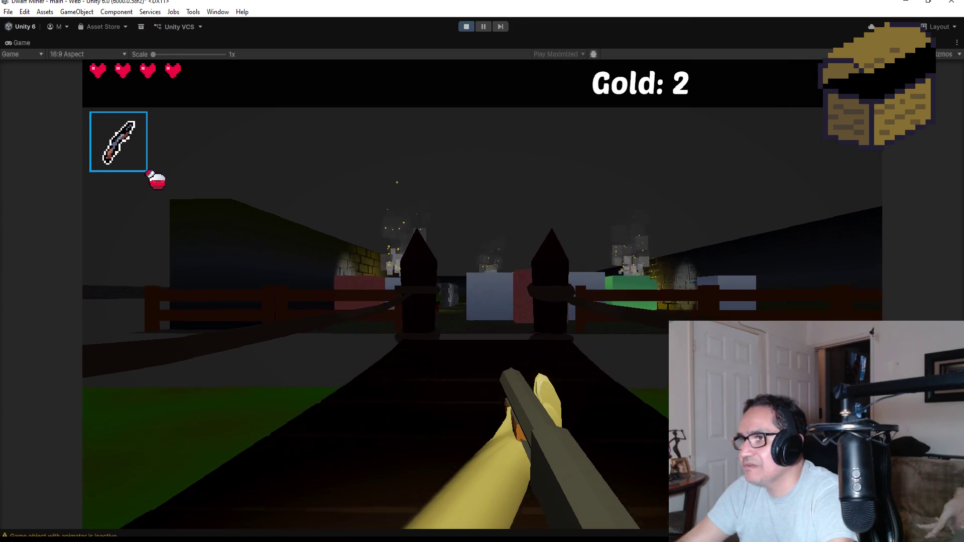
key("w")
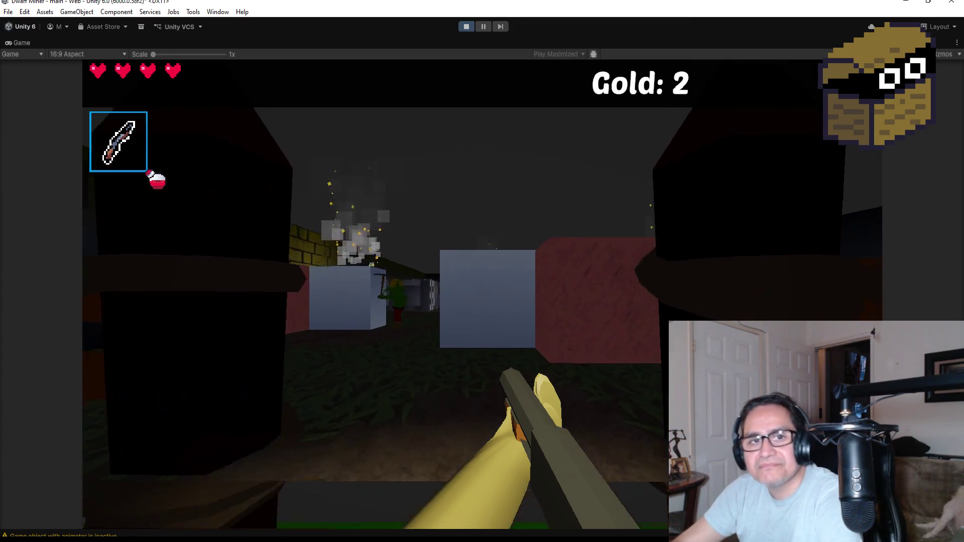
left_click(375, 295)
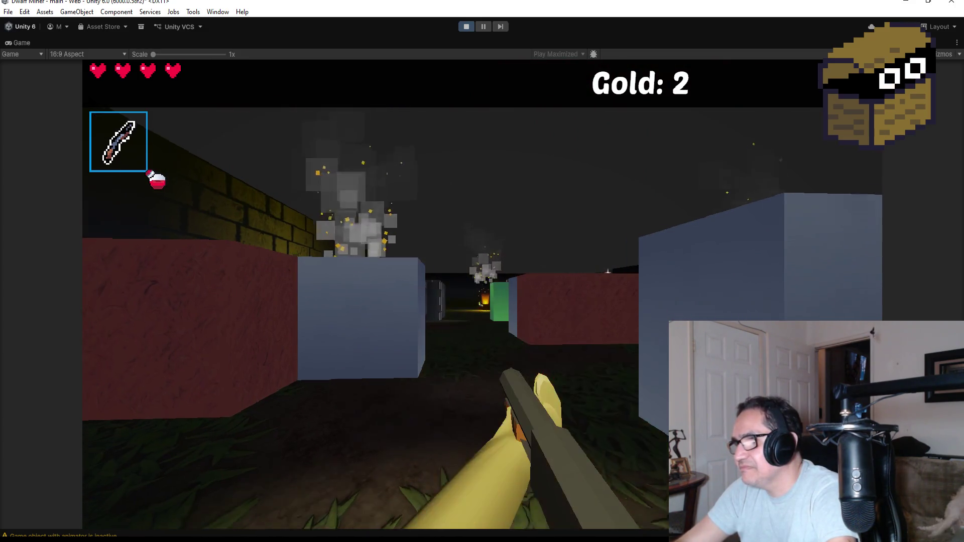
Advance down the maze corridor and attack the goblin by the campfire.
key("w")
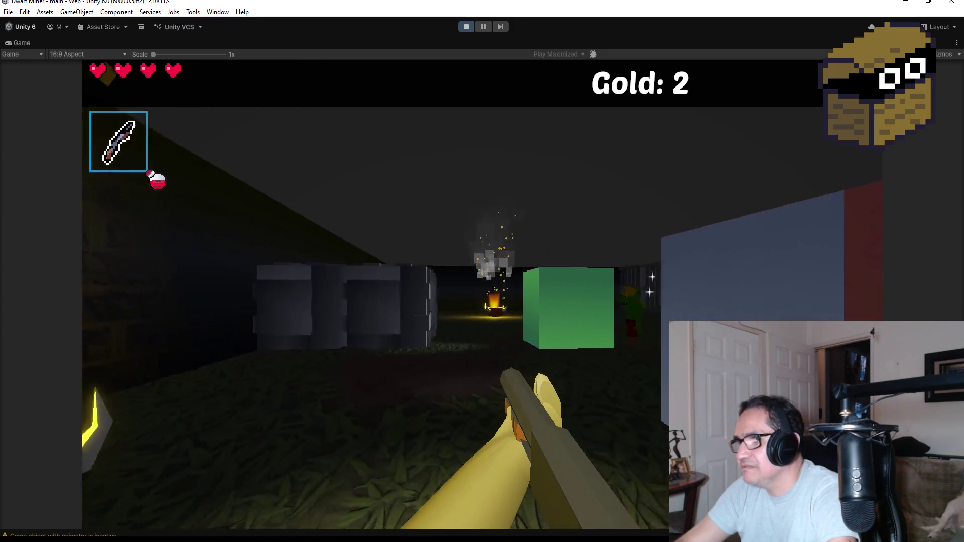
key("w")
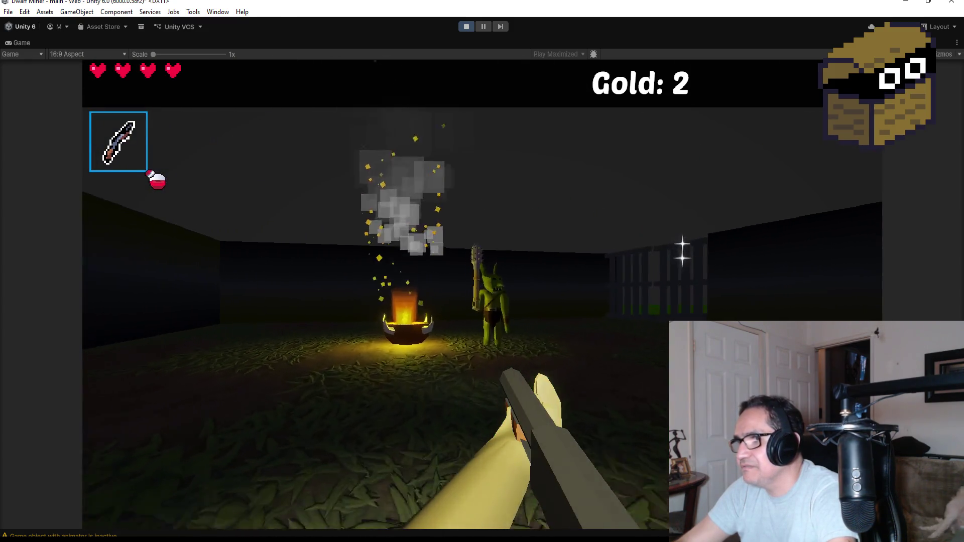
left_click(376, 296)
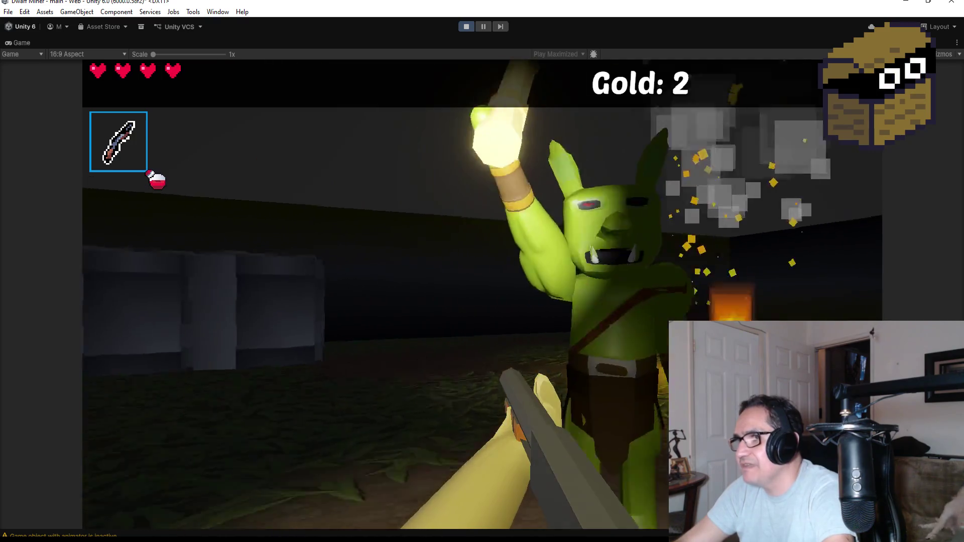
Keep firing the staff at the campfire goblins until the last dies and drops a golden key.
left_click(375, 296)
left_click(375, 295)
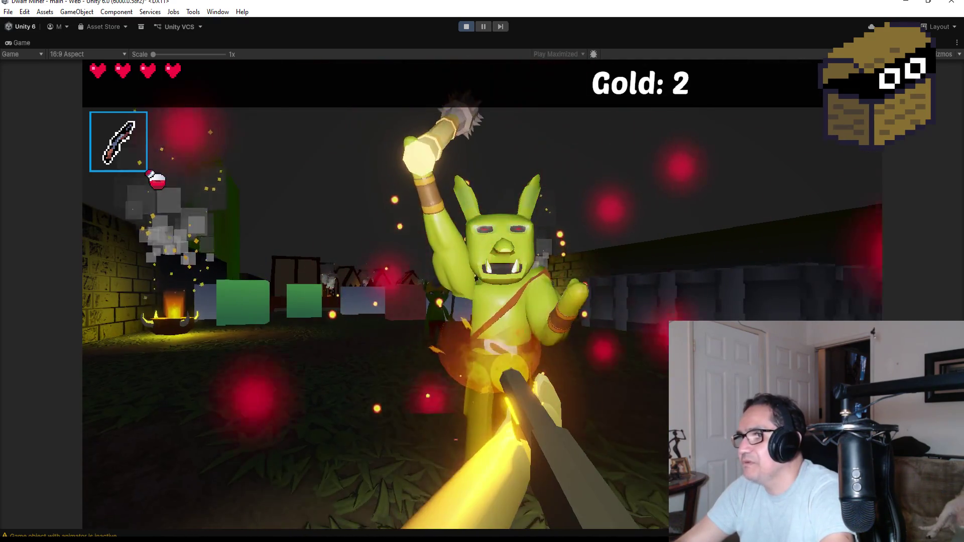
left_click(375, 295)
left_click(375, 295)
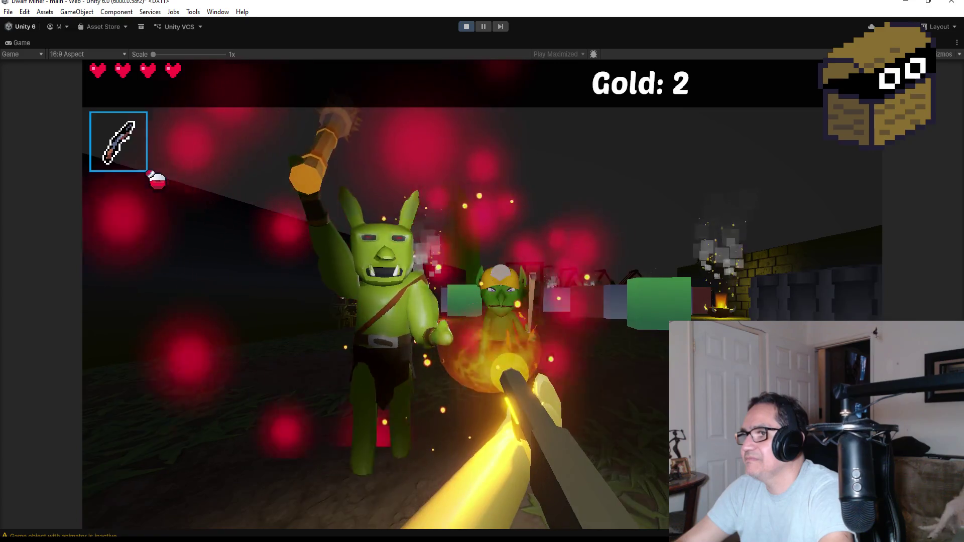
left_click(376, 295)
left_click(376, 296)
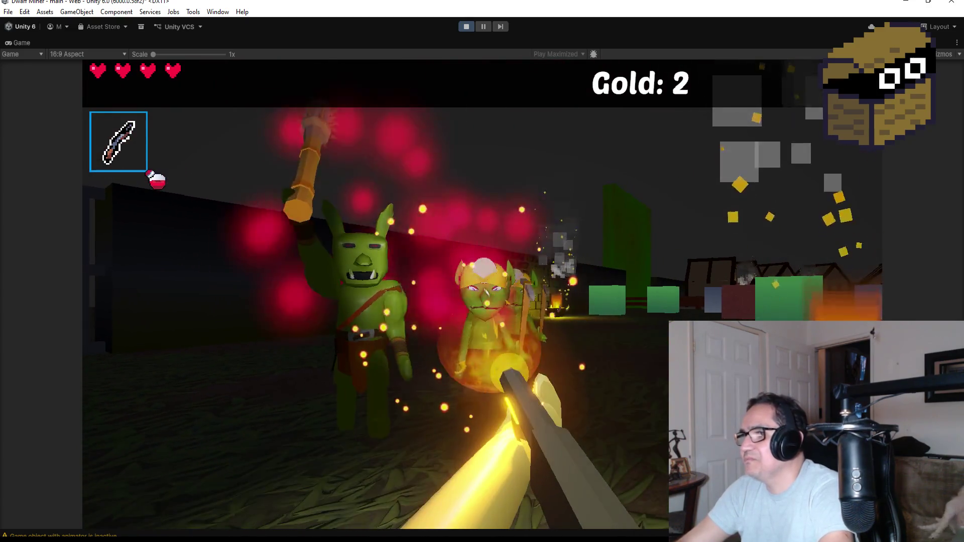
left_click(294, 231)
left_click(460, 234)
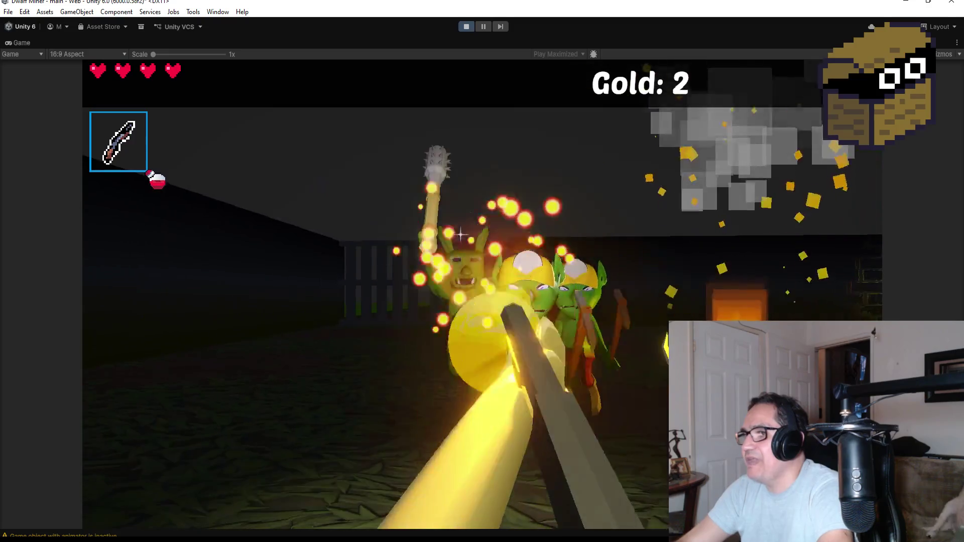
left_click(509, 245)
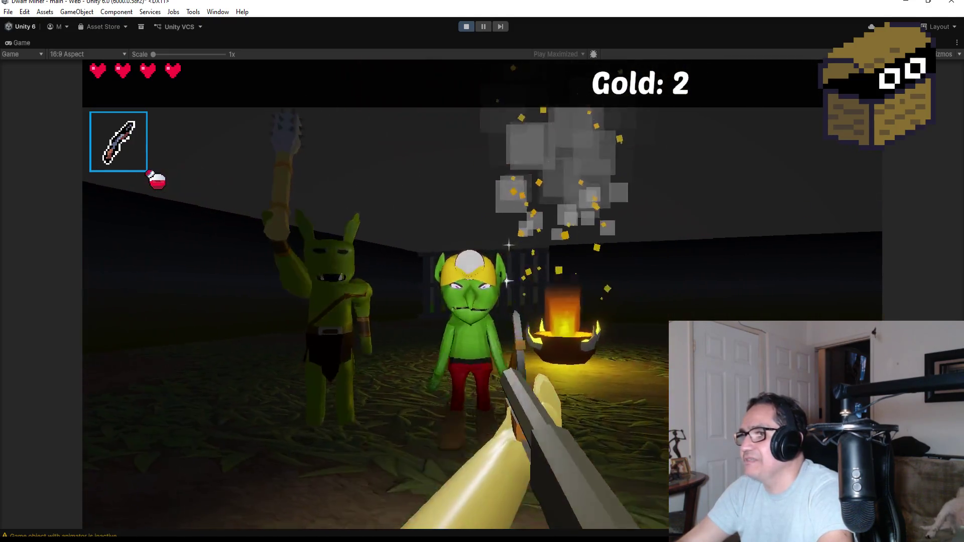
left_click(509, 246)
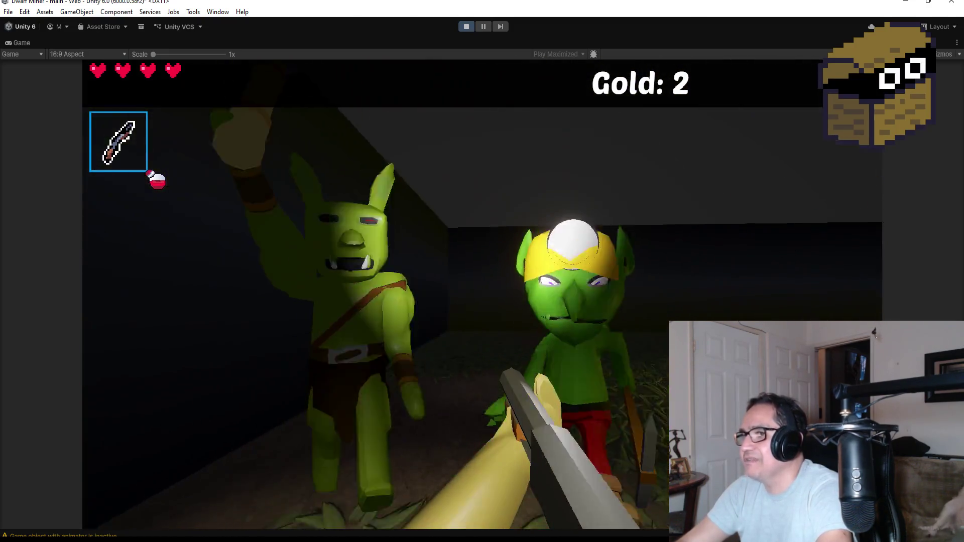
left_click(509, 245)
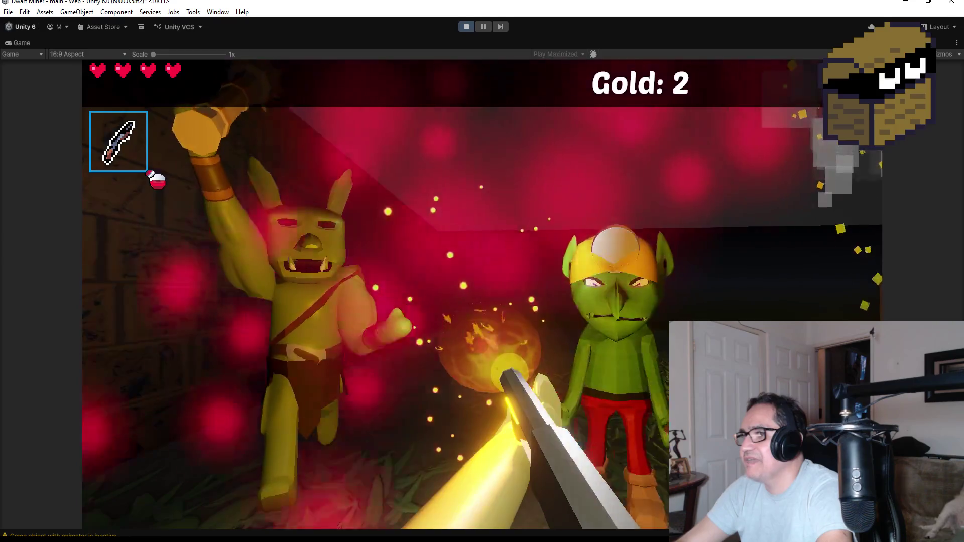
left_click(509, 245)
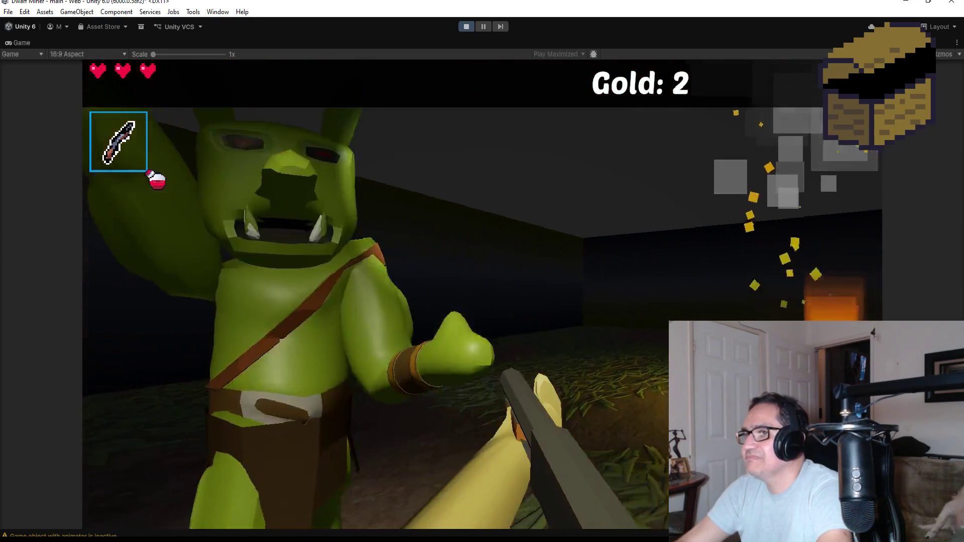
left_click(510, 246)
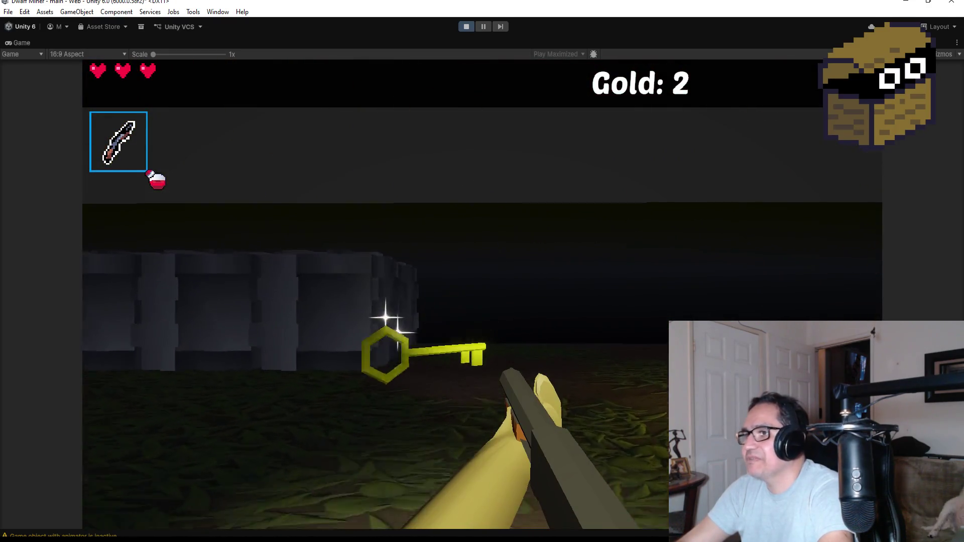
Walk up to the gated wall, then free the cursor and exit Play mode.
key("w")
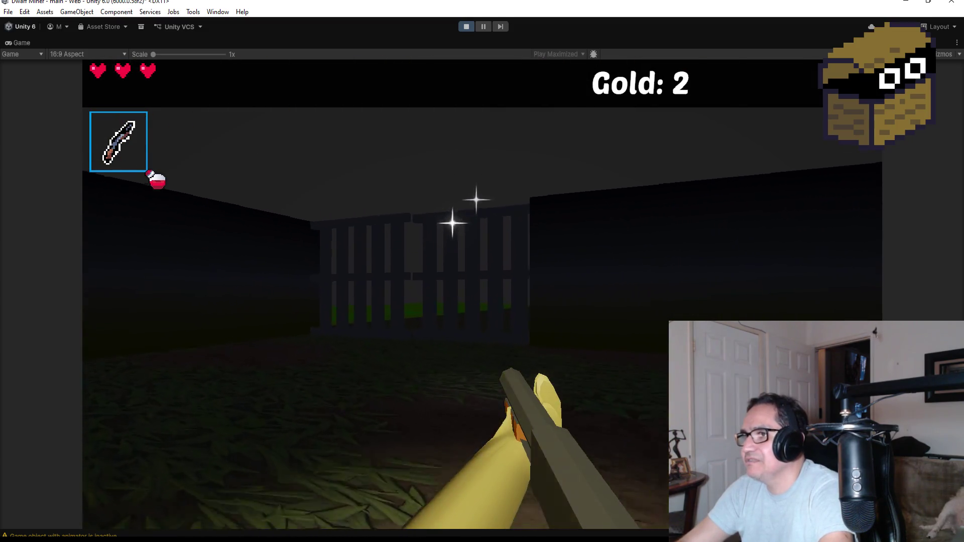
key("w")
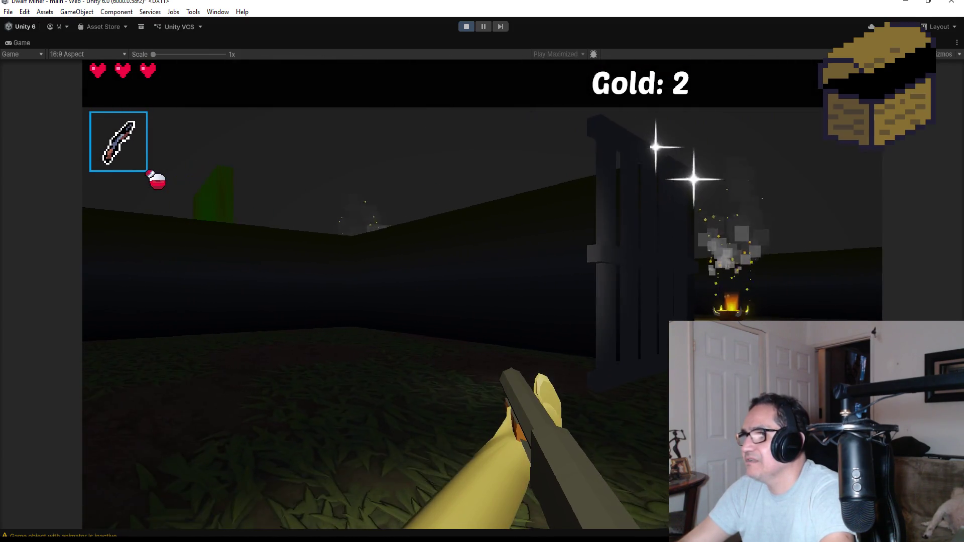
key("Escape")
left_click(464, 27)
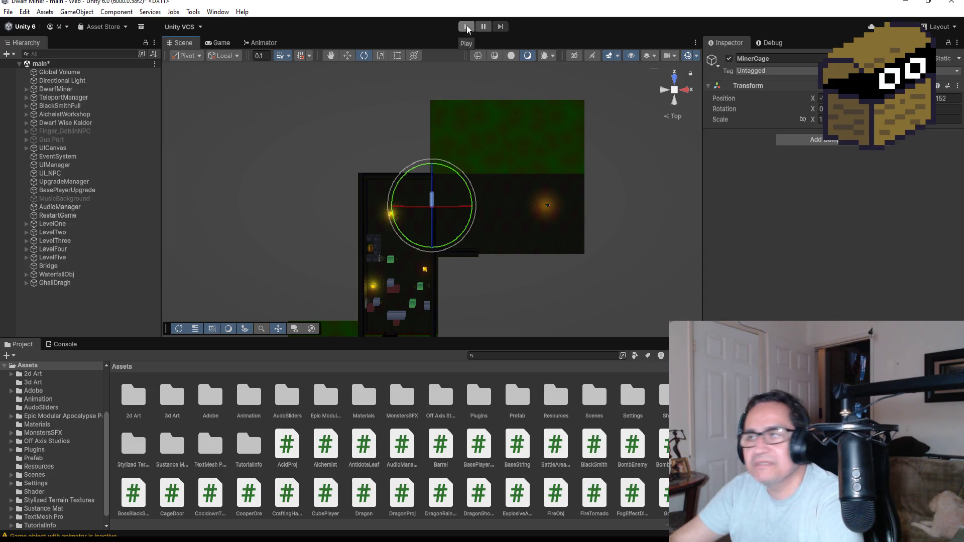
scroll(503, 220, "up", 5)
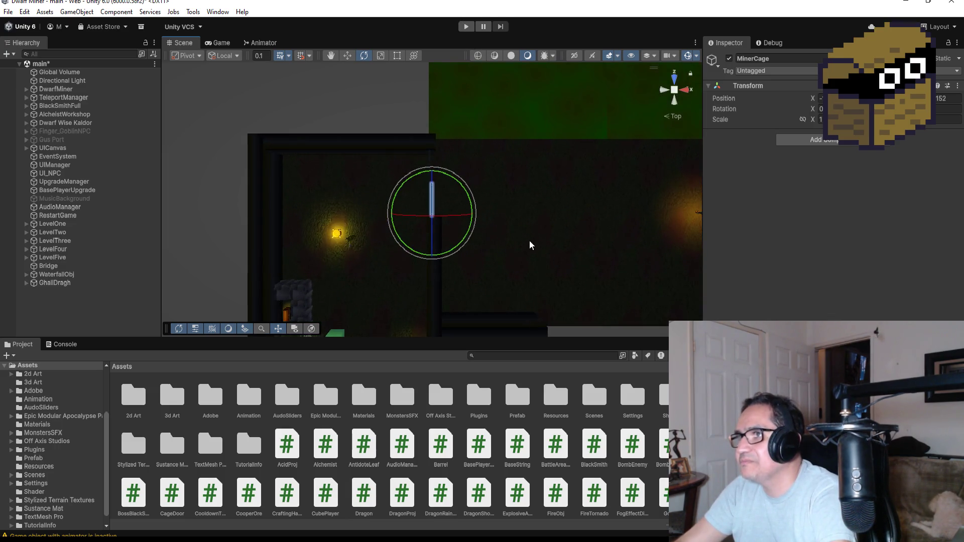
left_click(404, 145)
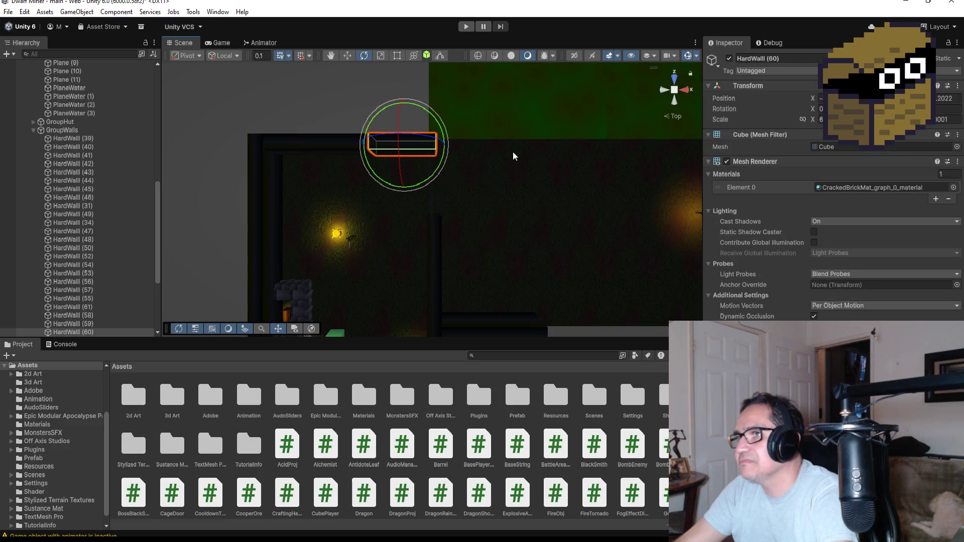
key("f")
scroll(538, 194, "down", 5)
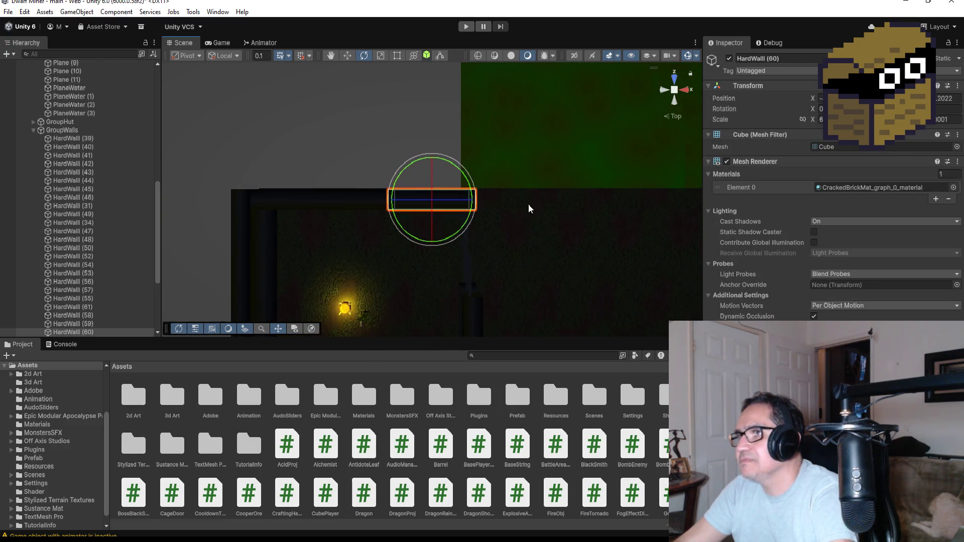
left_click_drag(461, 221, 504, 154)
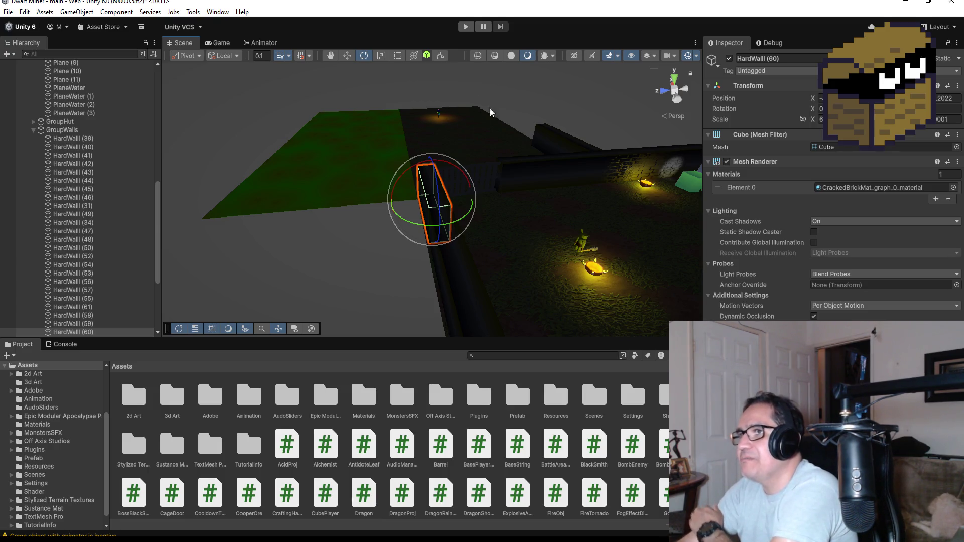
left_click(674, 82)
scroll(577, 243, "down", 2)
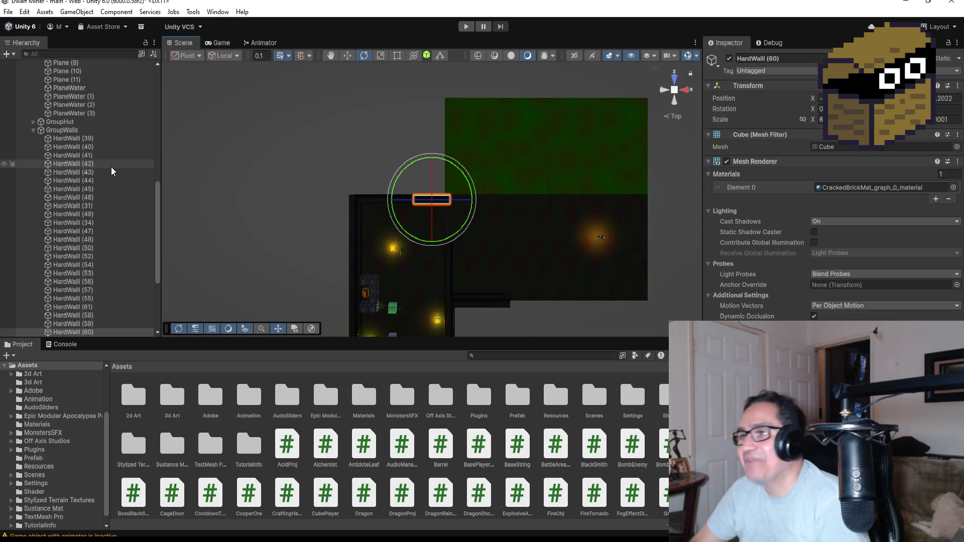
scroll(591, 245, "up", 1)
scroll(582, 253, "up", 2)
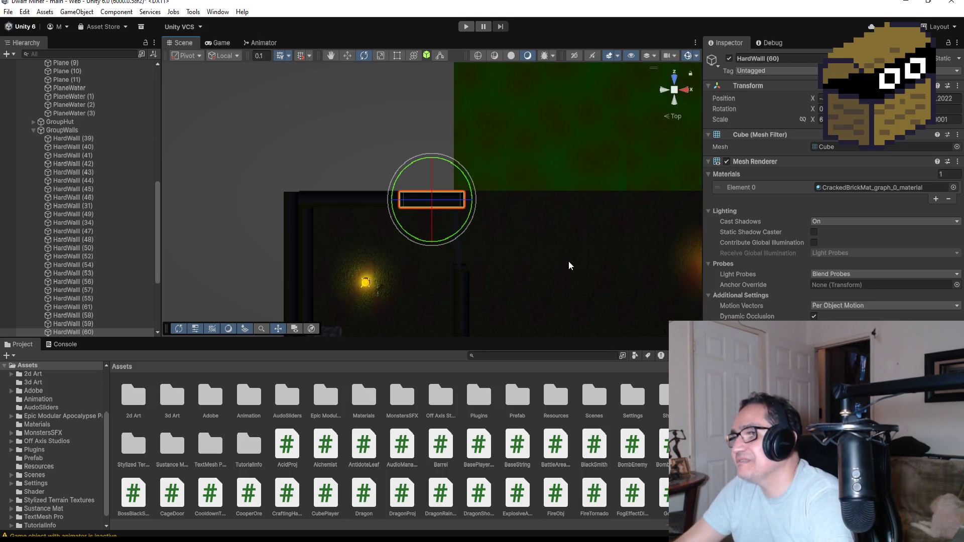
scroll(492, 289, "down", 1)
scroll(476, 296, "down", 2)
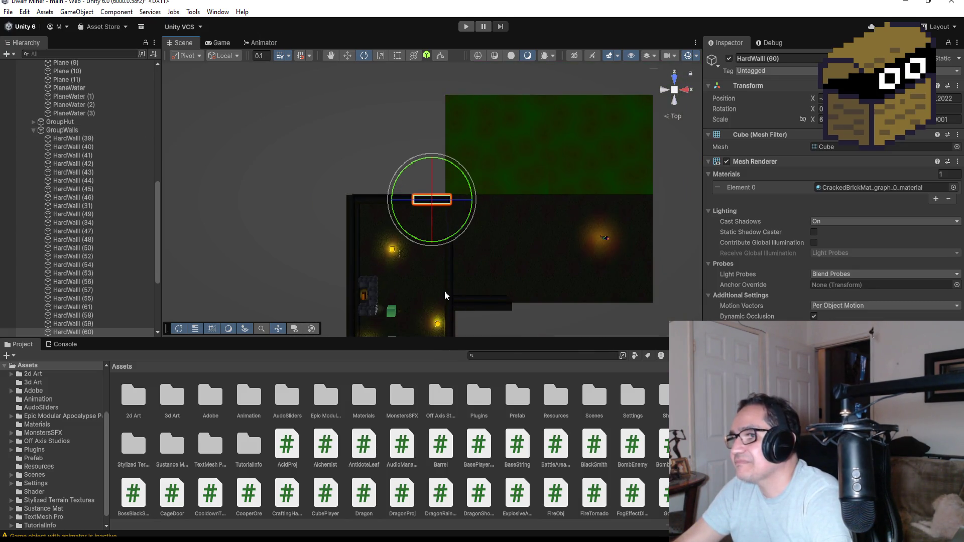
left_click(452, 298)
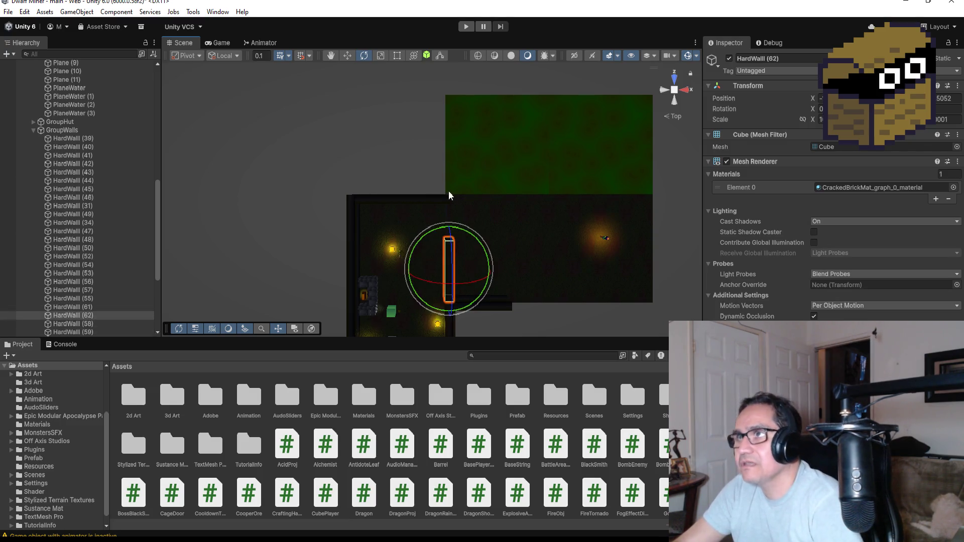
Move HardWall (62) up toward the green water area and nudge it slightly left.
left_click(347, 56)
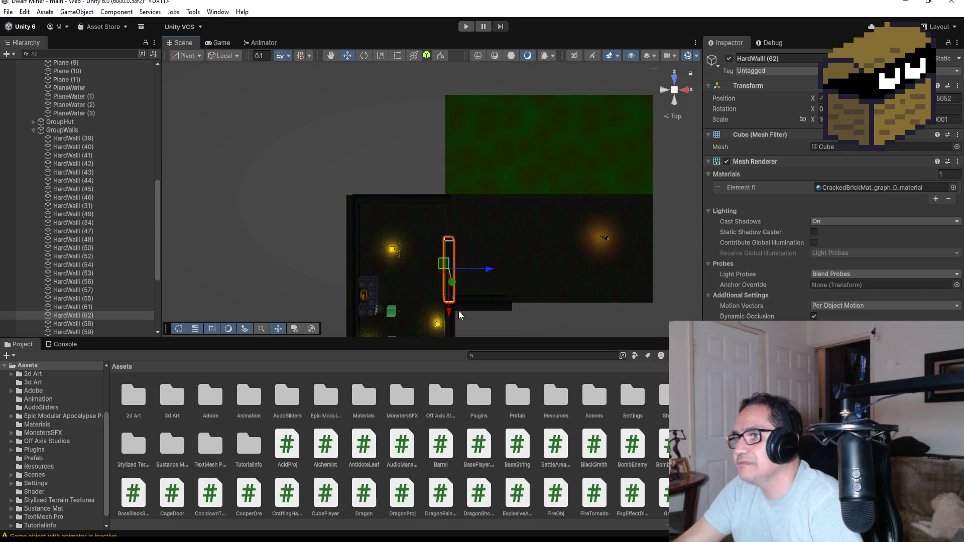
mouse_move(448, 313)
left_mouse_down()
mouse_move(446, 200)
mouse_move(447, 209)
left_mouse_up()
key("f")
mouse_move(476, 274)
left_mouse_down()
mouse_move(522, 236)
mouse_move(555, 228)
mouse_move(542, 254)
left_mouse_up()
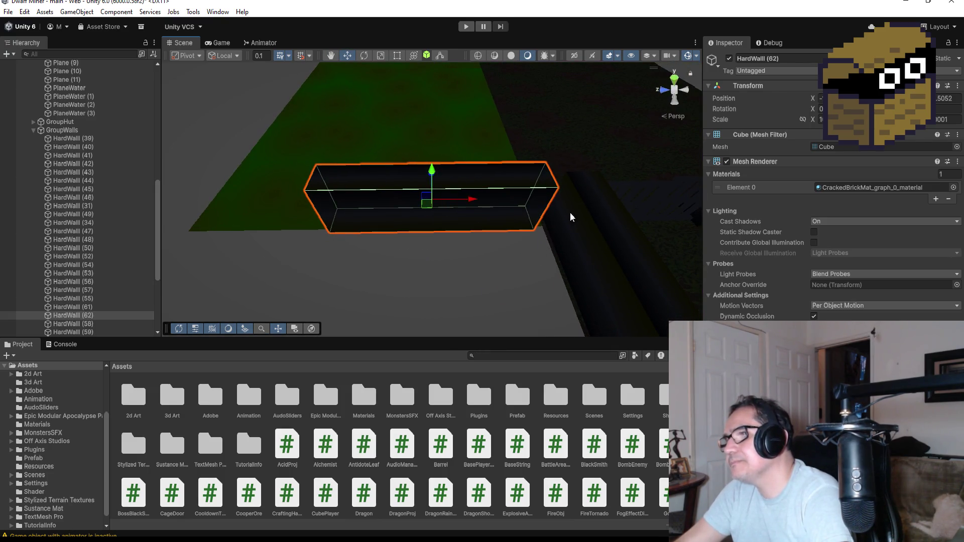
left_click_drag(472, 200, 444, 201)
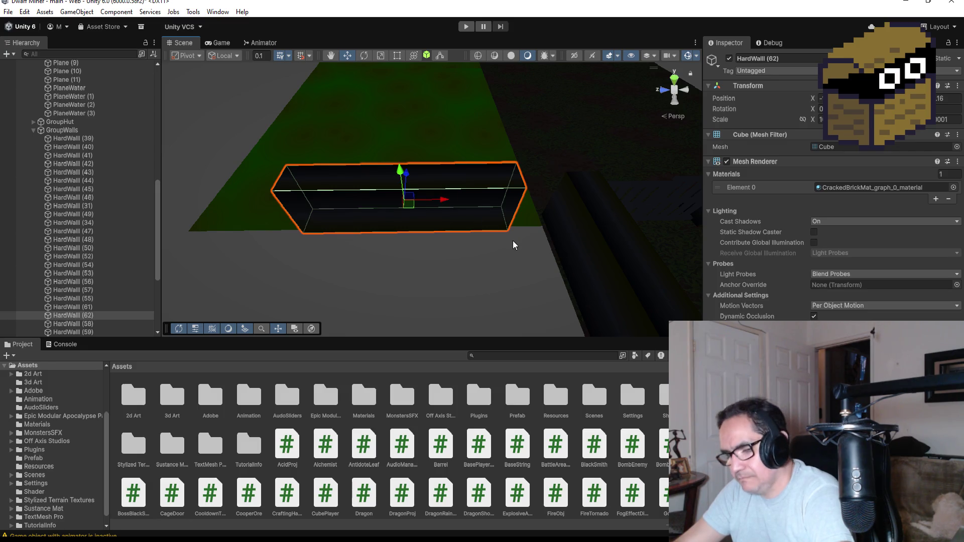
Vertex-snap HardWall (62)'s corner flush with the adjacent wall, then return to top-down view.
key("v")
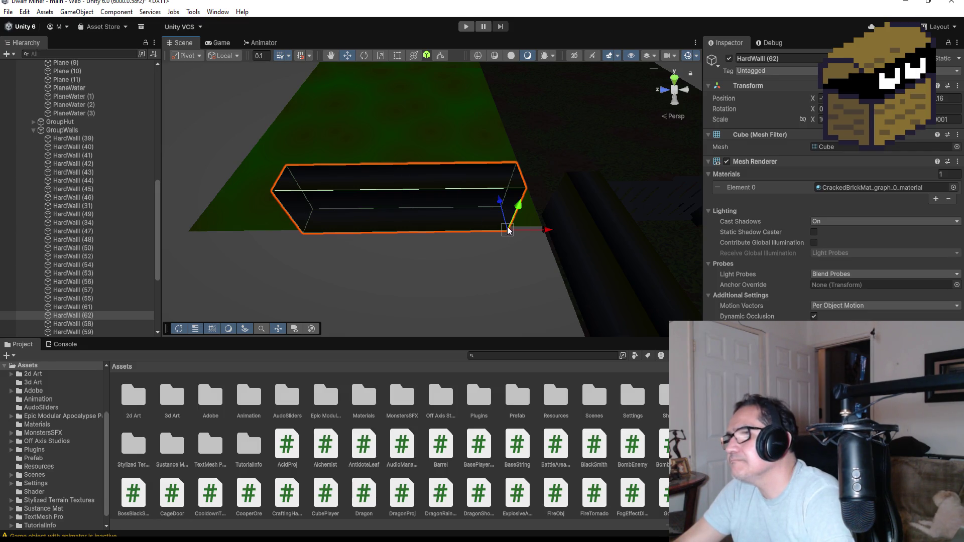
mouse_move(511, 229)
left_mouse_down()
mouse_move(571, 231)
mouse_move(558, 221)
left_mouse_up()
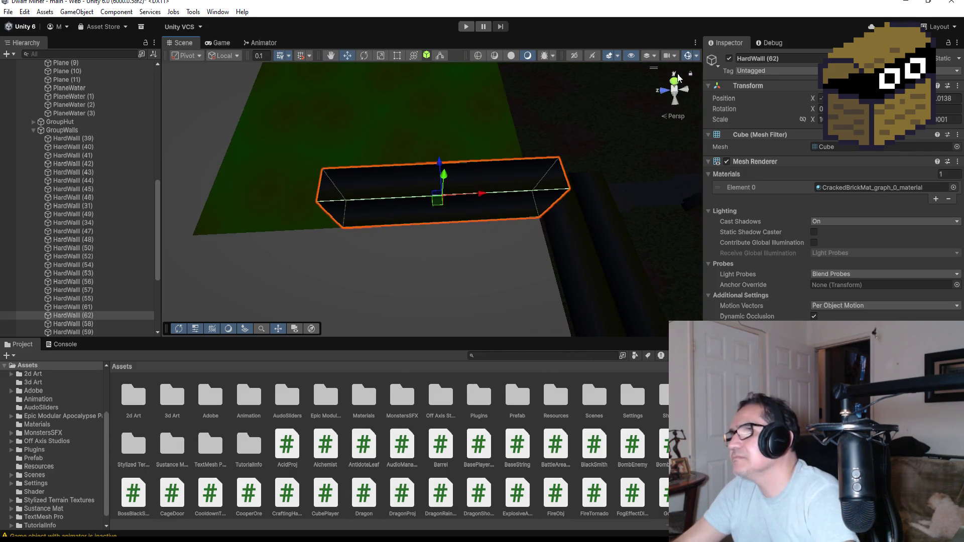
left_click(674, 80)
scroll(474, 198, "down", 1)
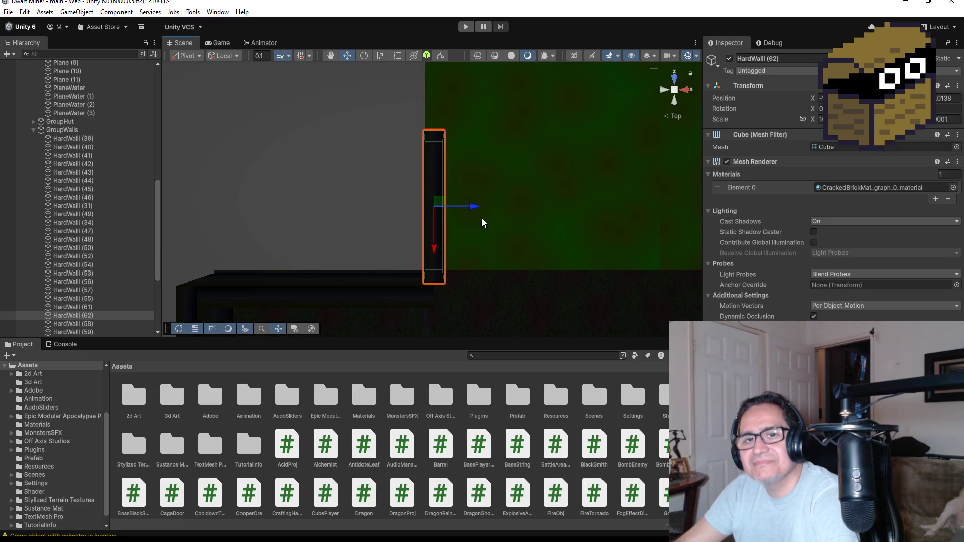
scroll(477, 223, "down", 2)
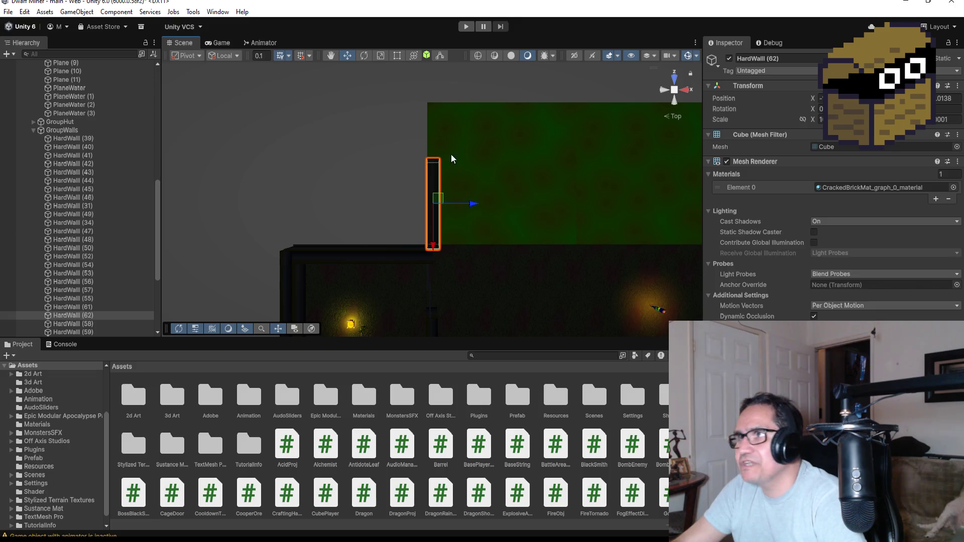
scroll(454, 164, "down", 2)
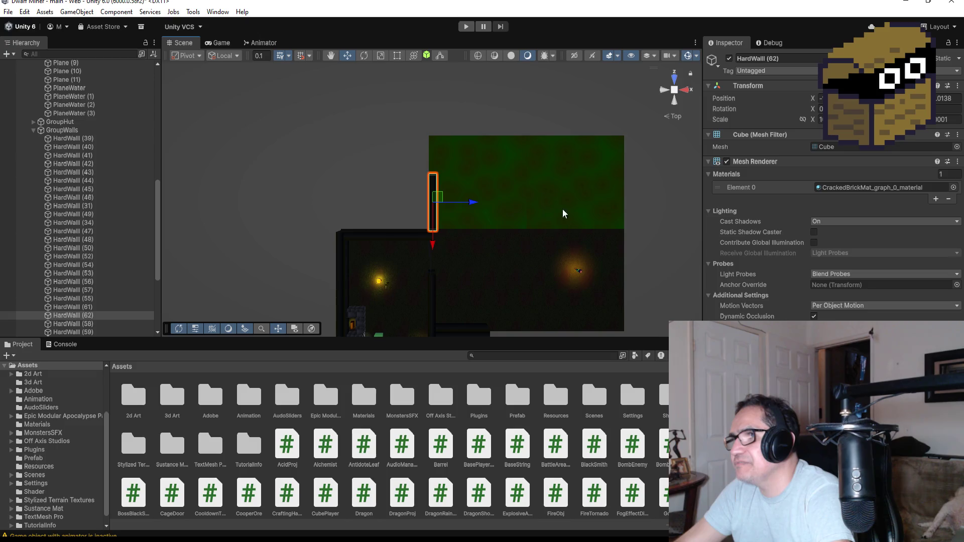
scroll(517, 204, "up", 2)
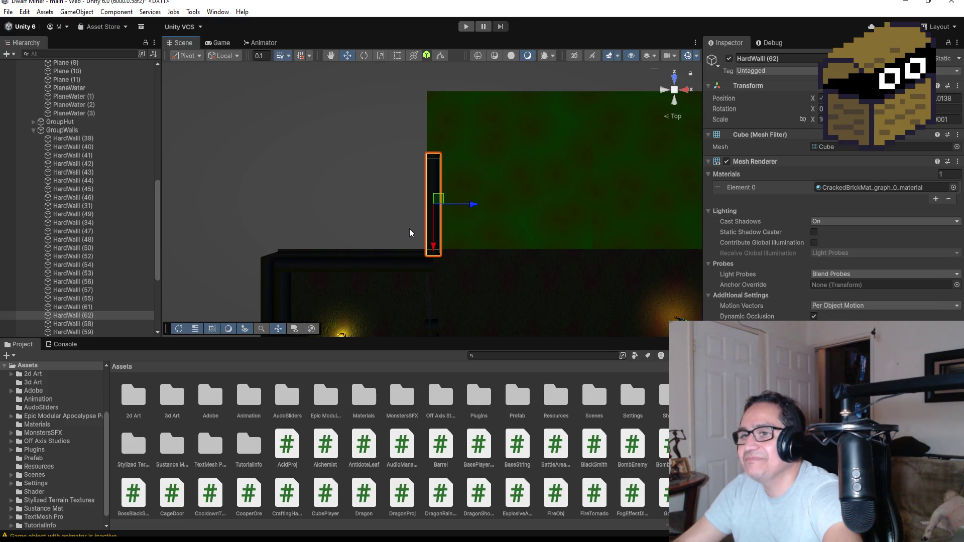
Duplicate HardWall (62) as HardWall (63), move it up and vertex-snap it end-to-end.
key("ctrl+d")
left_click_drag(432, 232, 456, 149)
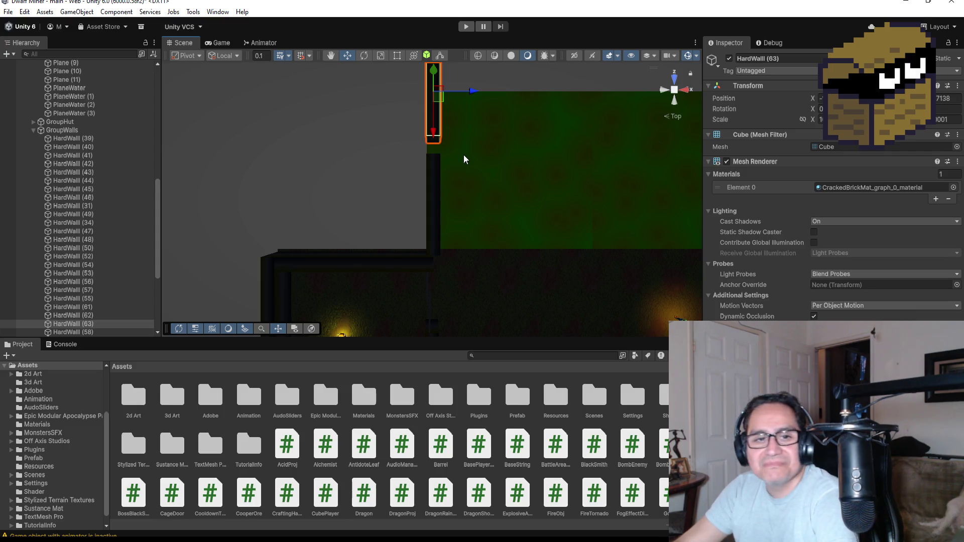
mouse_move(456, 165)
left_mouse_down()
mouse_move(452, 155)
mouse_move(512, 302)
mouse_move(624, 246)
left_mouse_up()
key("v")
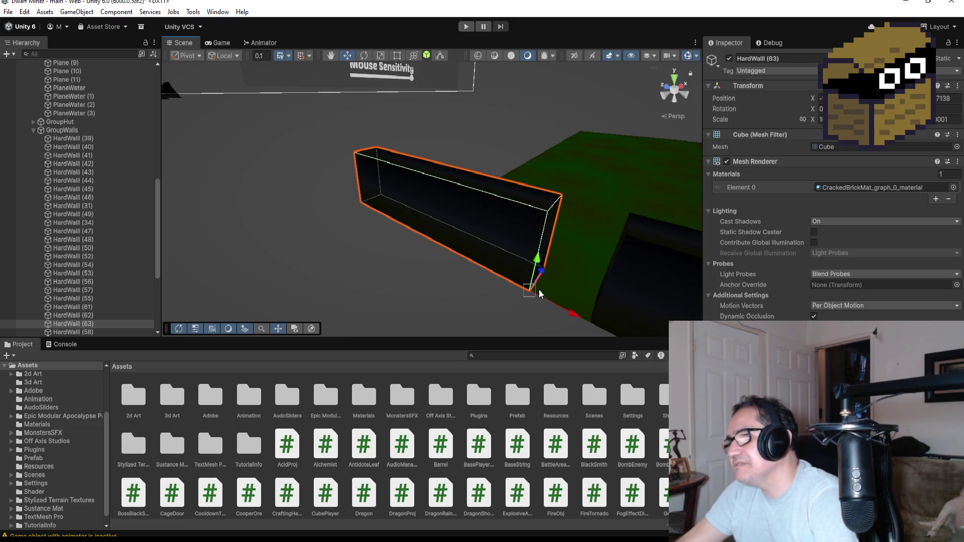
left_click_drag(531, 288, 568, 308)
mouse_move(566, 273)
left_mouse_down()
mouse_move(560, 285)
mouse_move(452, 201)
mouse_move(436, 125)
mouse_move(436, 143)
mouse_move(574, 121)
left_mouse_up()
left_click(435, 143)
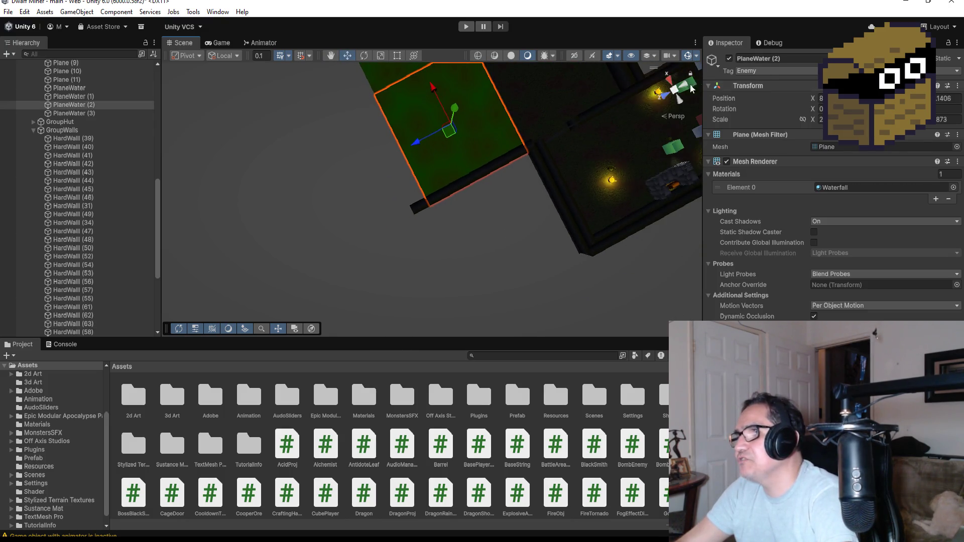
In a top-down view, extend PlaneWater (2)'s top edge upward with the Rect tool.
left_click(676, 91)
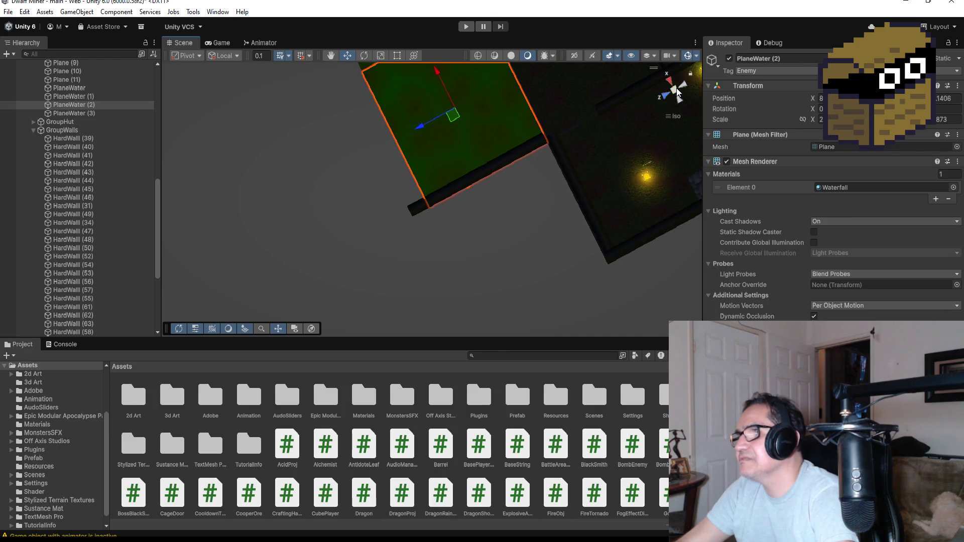
left_click(676, 91)
left_click(675, 91)
left_click_drag(416, 177, 623, 146)
left_click(659, 102)
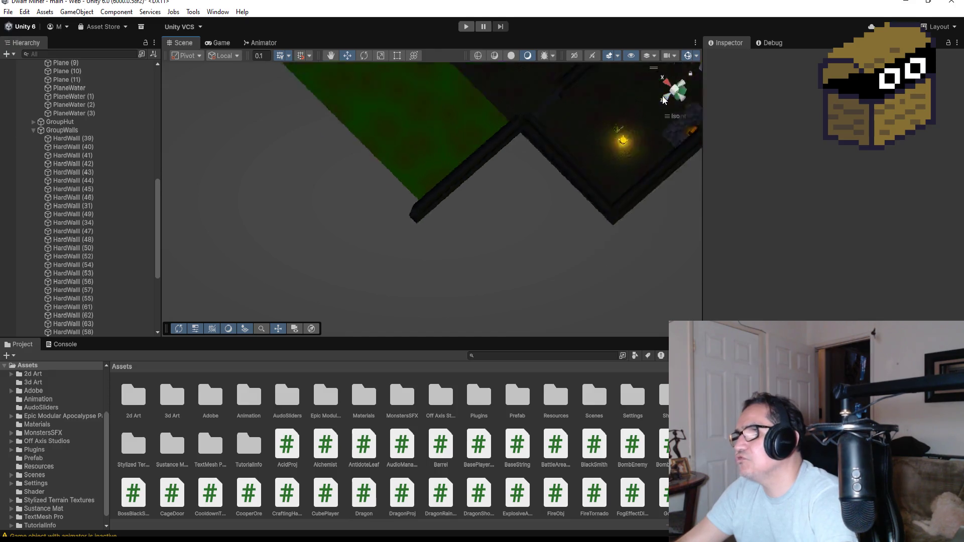
left_click(674, 76)
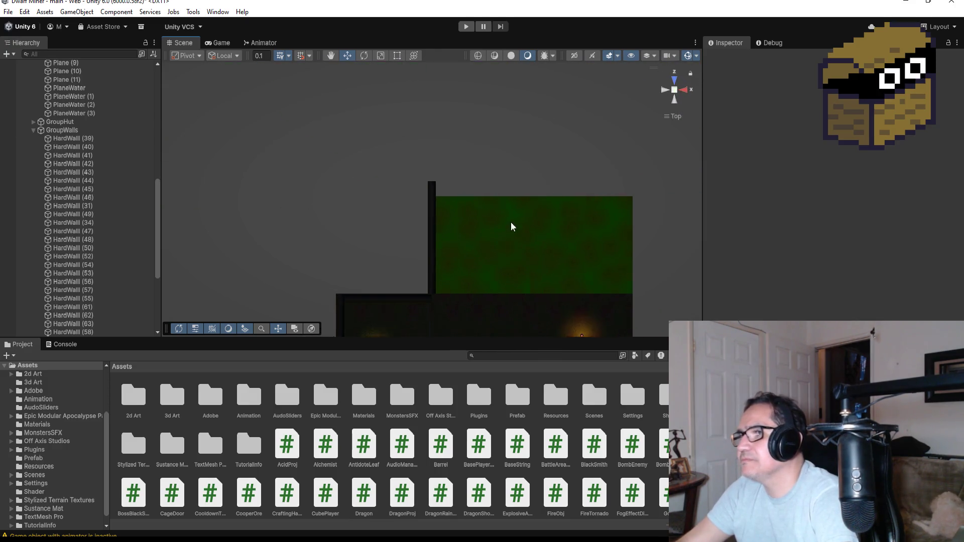
left_click(491, 231)
left_click(382, 56)
left_click(397, 56)
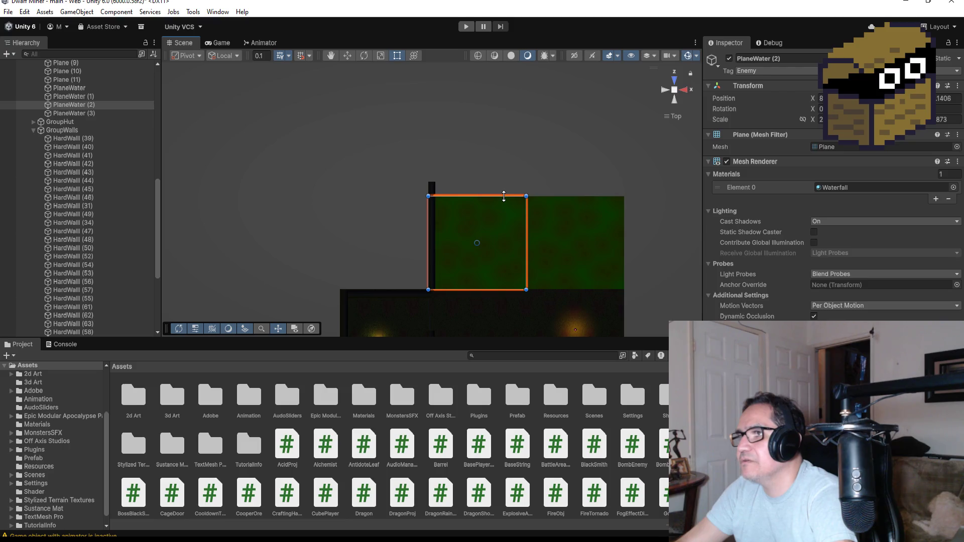
left_click_drag(505, 193, 505, 181)
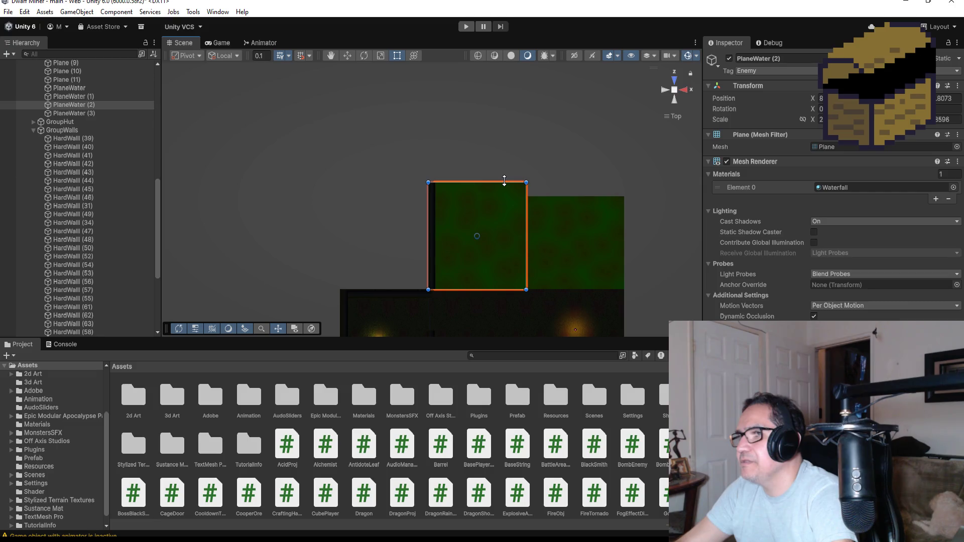
Delete the old PlaneWater (3), then duplicate PlaneWater (2) into a fresh PlaneWater (3).
left_click(601, 247)
key("Delete")
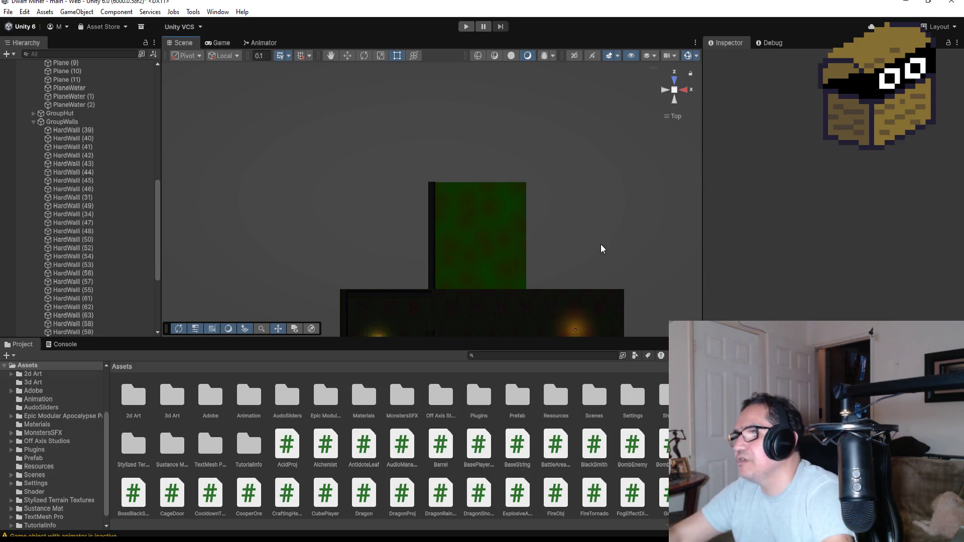
left_click(497, 241)
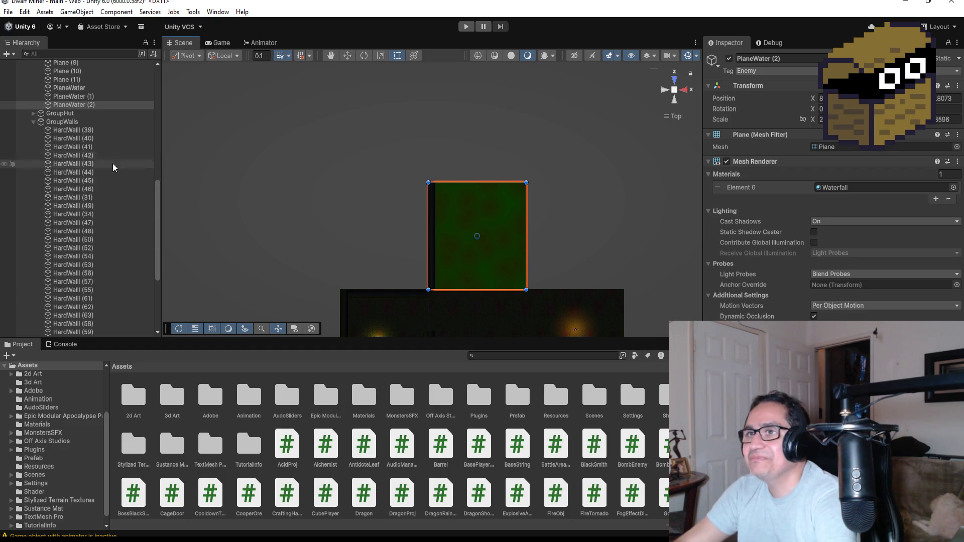
double_click(90, 104)
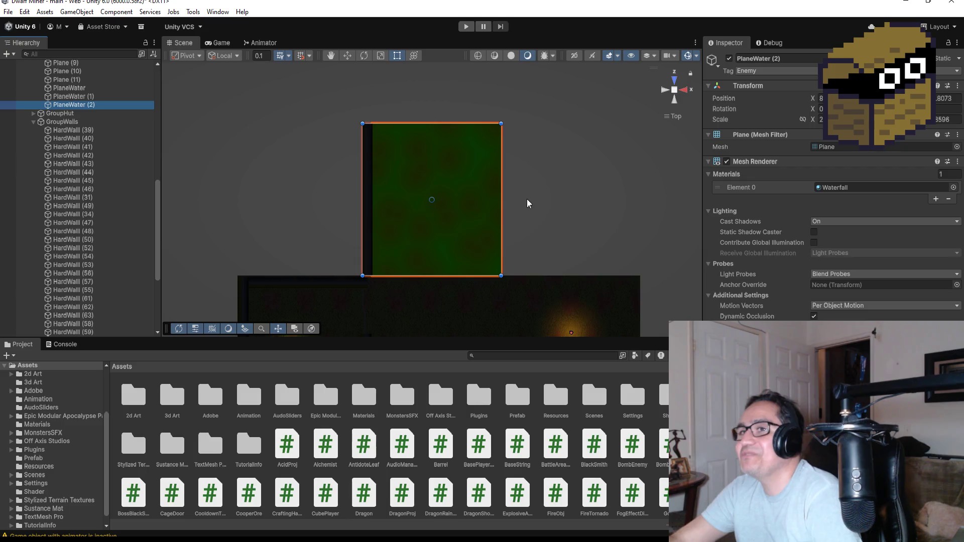
left_click(98, 105)
left_click(89, 152)
left_click(94, 108)
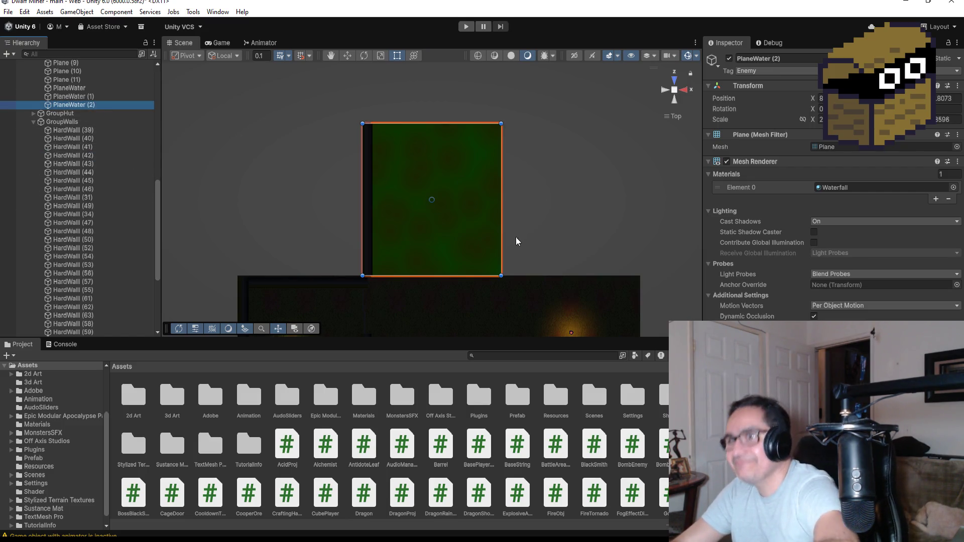
key("ctrl+d")
left_click(351, 55)
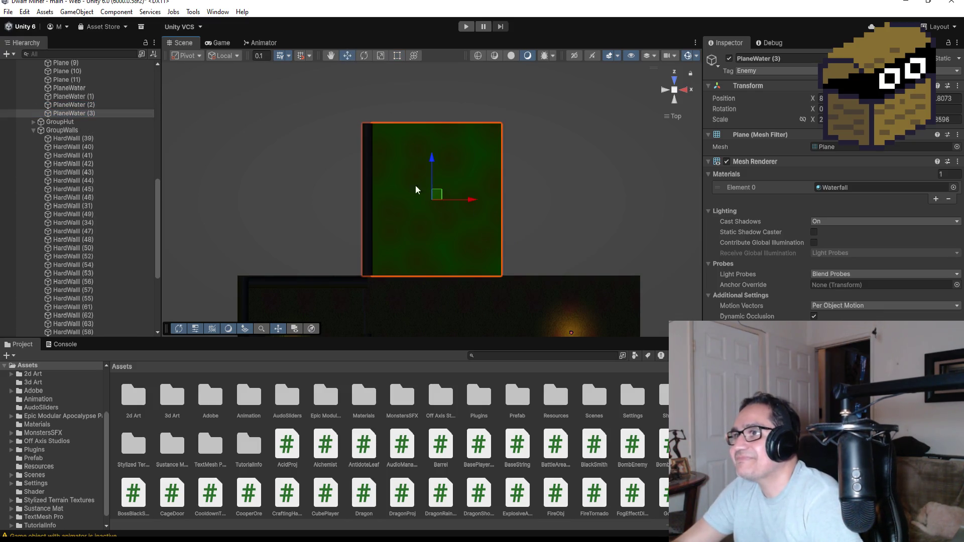
Slide PlaneWater (3) right and vertex-snap its corner edge to edge with PlaneWater (2).
left_click_drag(484, 197, 635, 195)
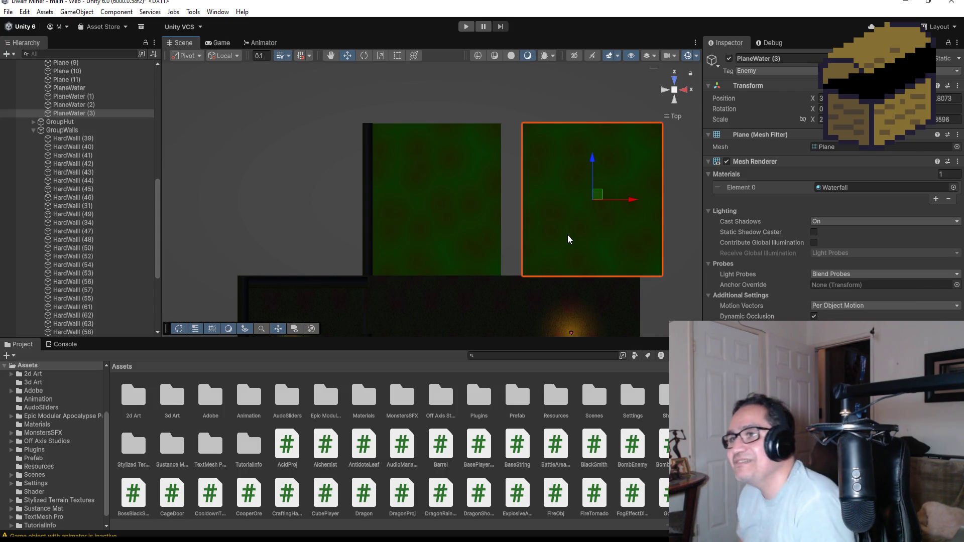
key("f")
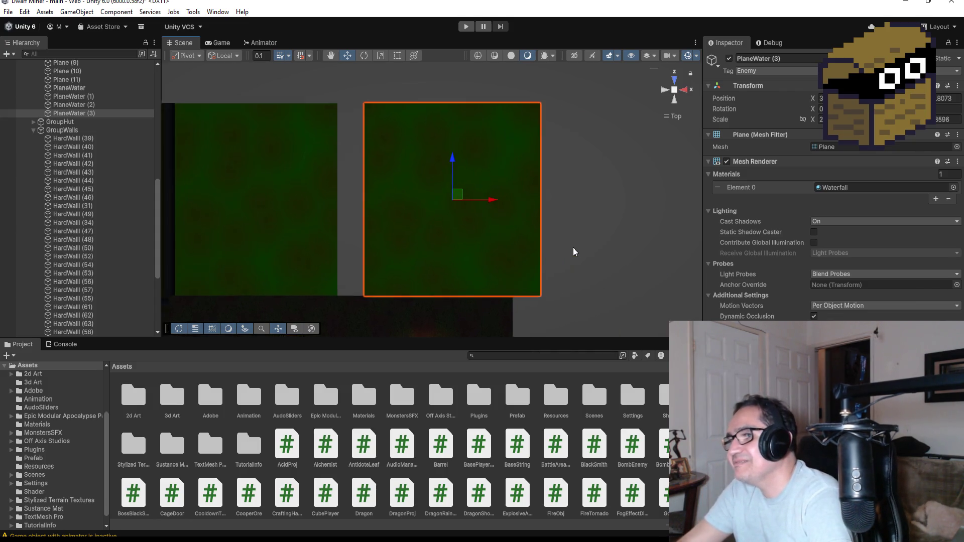
left_click_drag(344, 294, 370, 196)
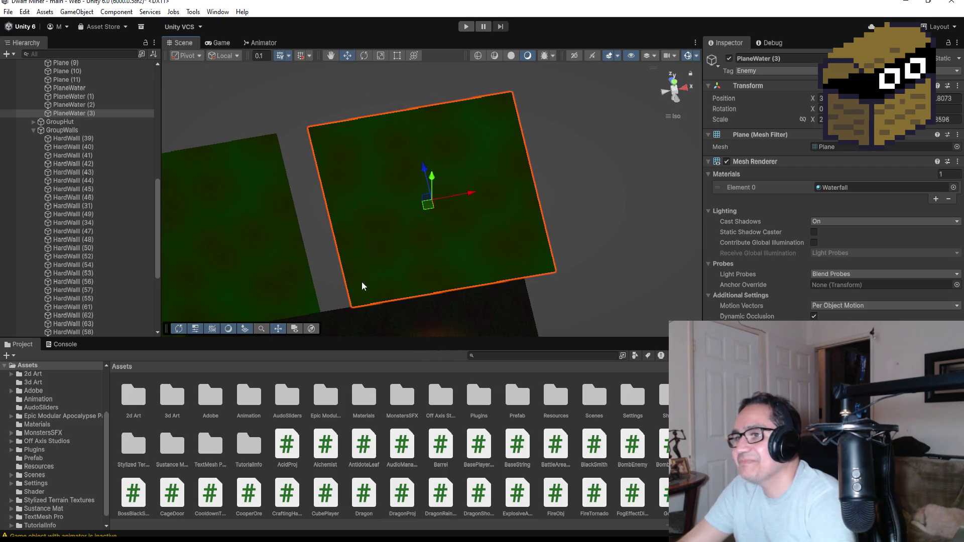
key("v")
mouse_move(354, 308)
left_mouse_down()
mouse_move(324, 308)
mouse_move(396, 230)
mouse_move(286, 235)
mouse_move(484, 192)
mouse_move(482, 216)
left_mouse_up()
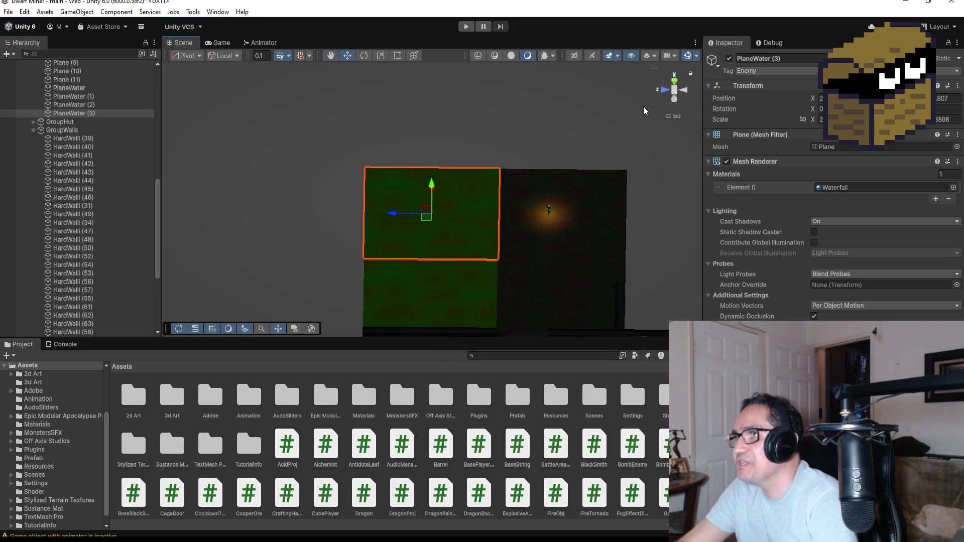
left_click(675, 80)
scroll(334, 230, "down", 3)
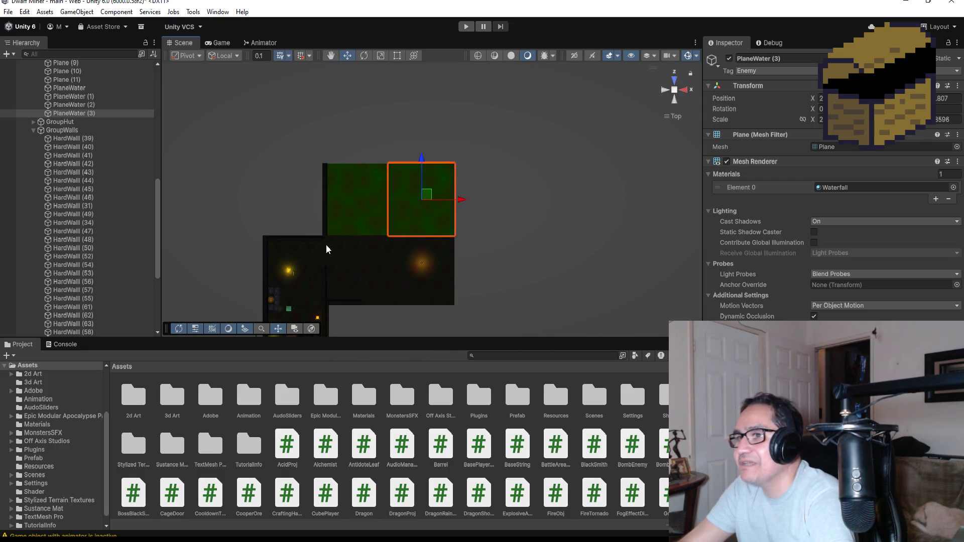
left_click(313, 239)
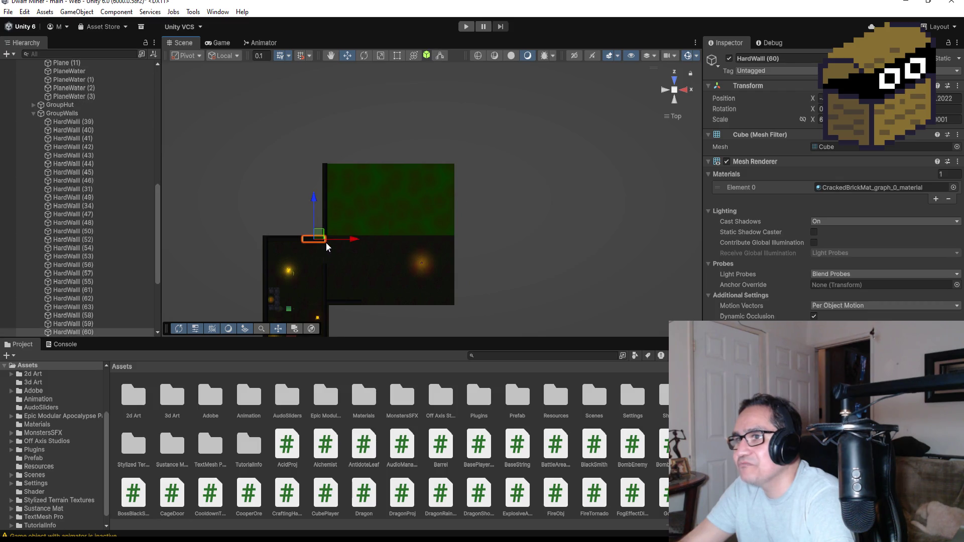
Duplicate HardWall (59) as HardWall (64) and snap it along the green area's top edge.
key("f")
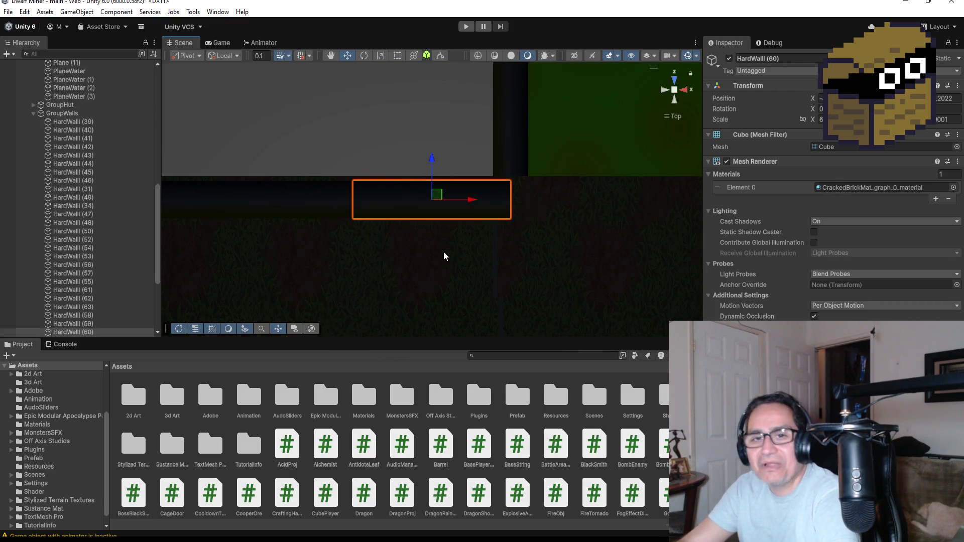
scroll(452, 239, "down", 2)
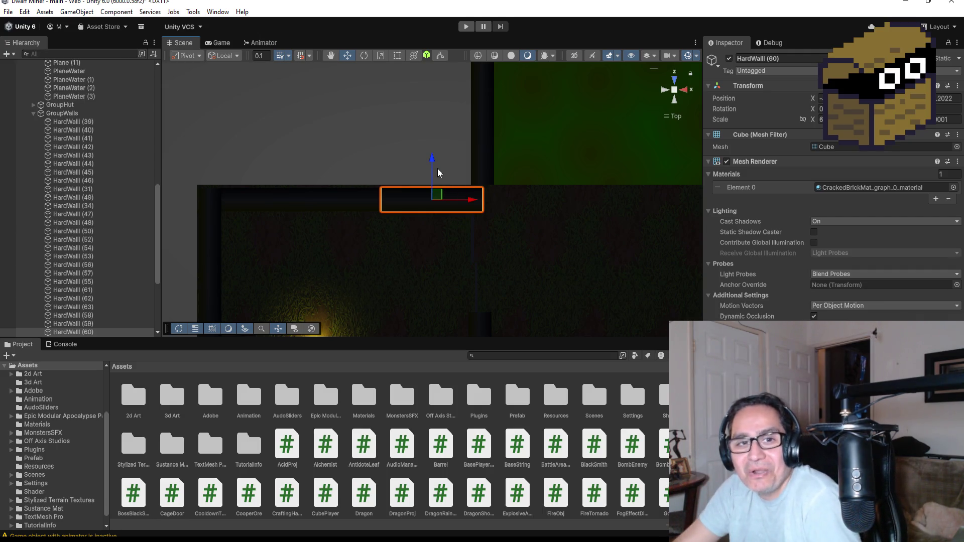
scroll(419, 177, "down", 5)
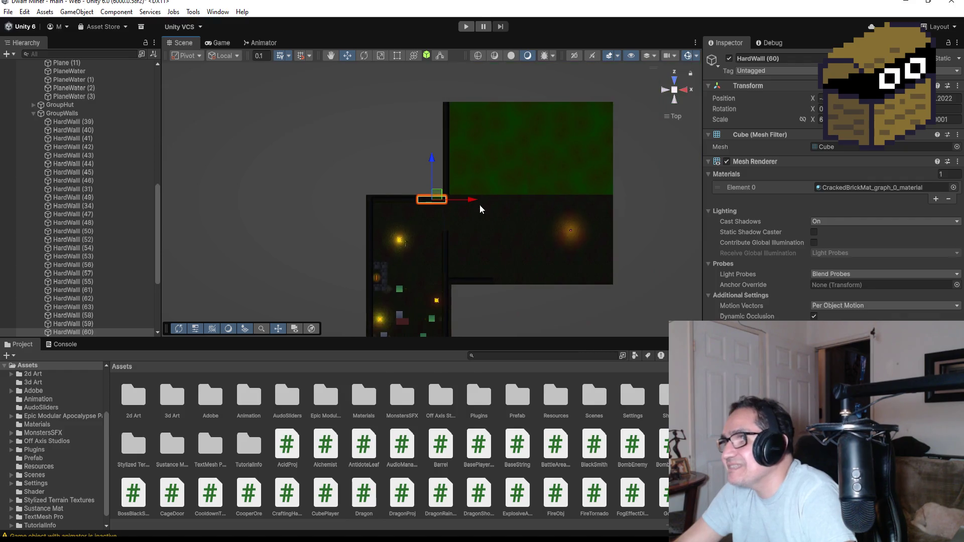
left_click(406, 199)
key("ctrl+d")
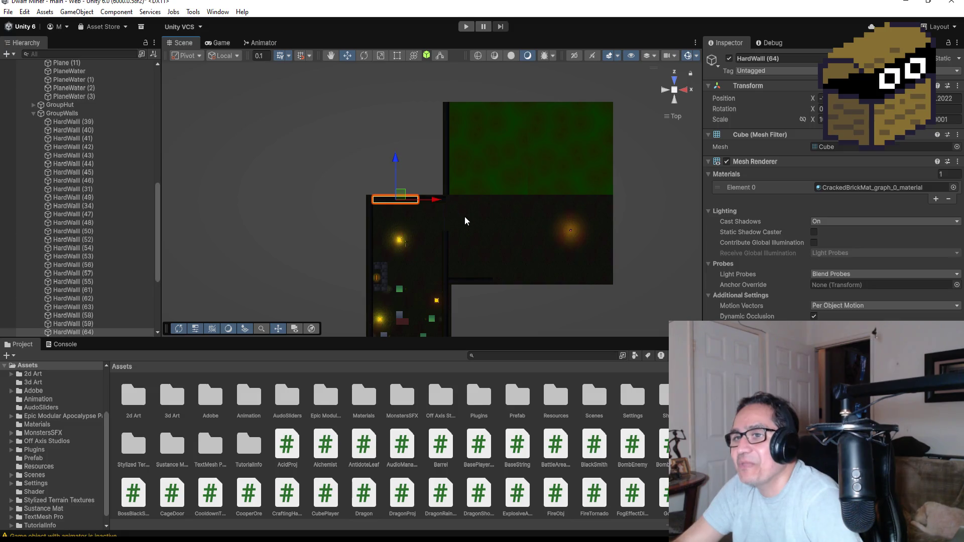
left_click_drag(395, 161, 413, 68)
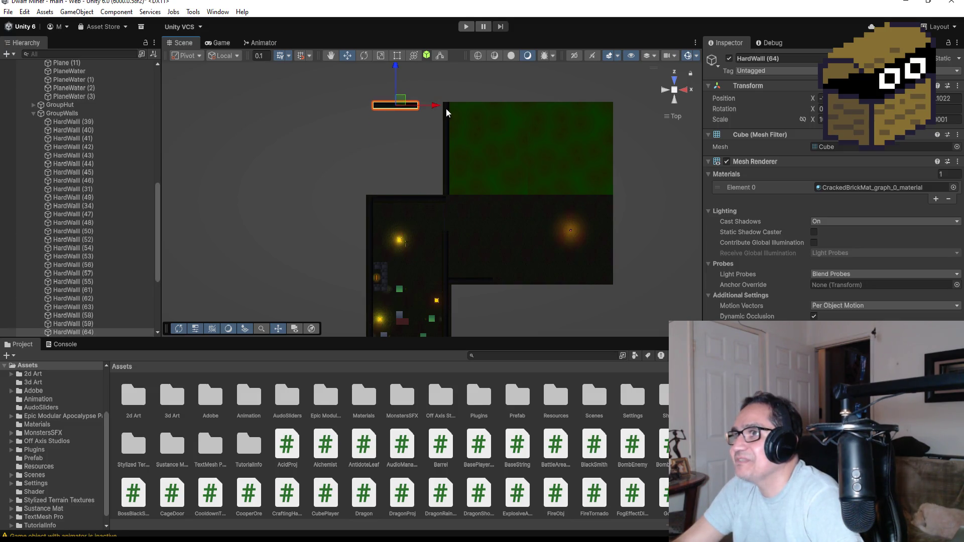
left_click_drag(438, 107, 519, 108)
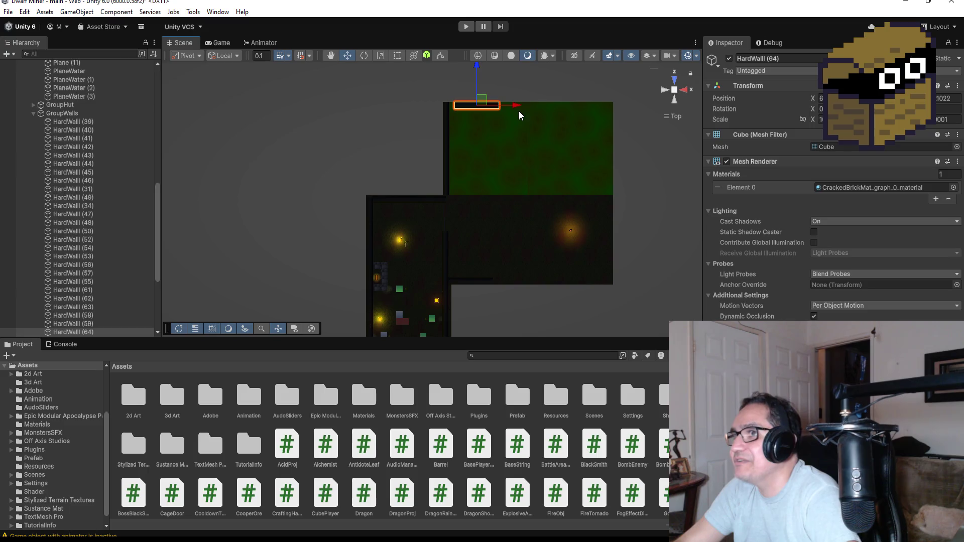
key("f")
mouse_move(425, 249)
left_mouse_down()
mouse_move(474, 212)
mouse_move(551, 257)
mouse_move(678, 215)
left_mouse_up()
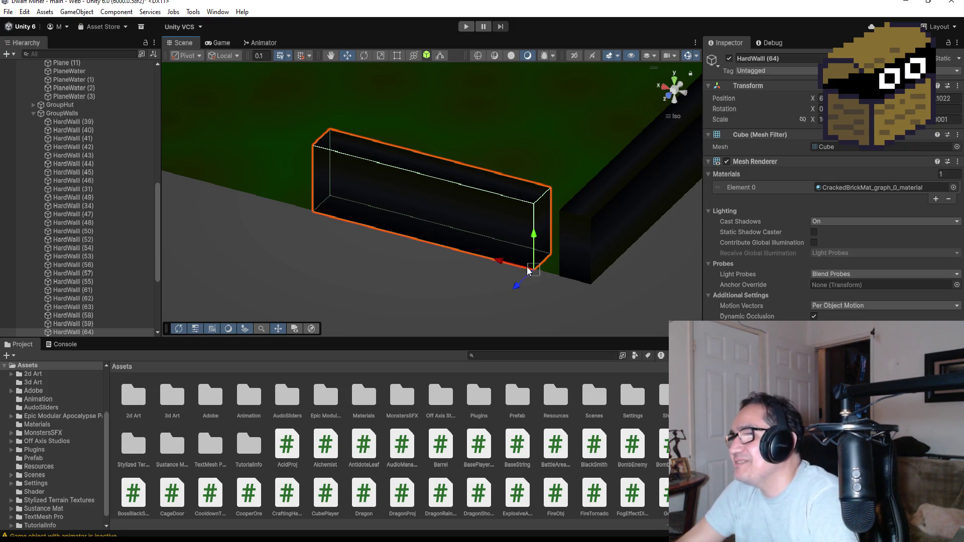
left_click_drag(526, 266, 574, 287)
scroll(573, 281, "down", 4)
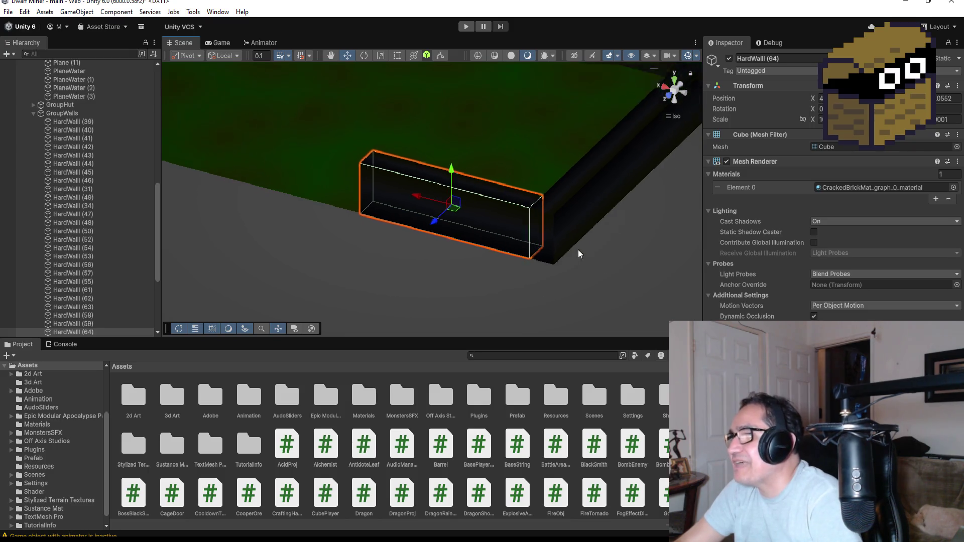
left_click(673, 81)
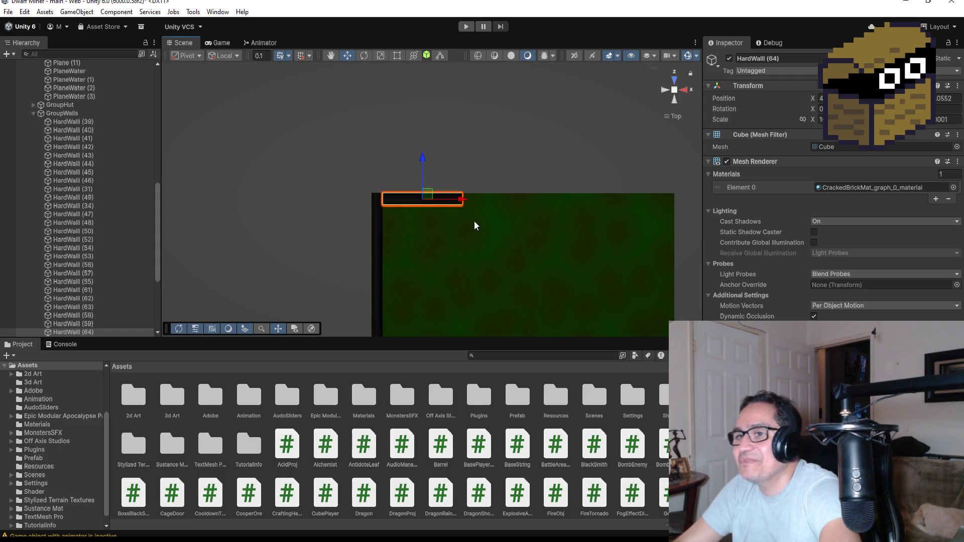
Duplicate again and vertex-snap HardWall (65) flush beside HardWall (64).
key("ctrl+d")
mouse_move(465, 200)
left_mouse_down()
mouse_move(558, 201)
mouse_move(517, 194)
mouse_move(529, 213)
mouse_move(538, 133)
left_mouse_up()
key("v")
left_click_drag(513, 212, 488, 215)
scroll(551, 224, "down", 5)
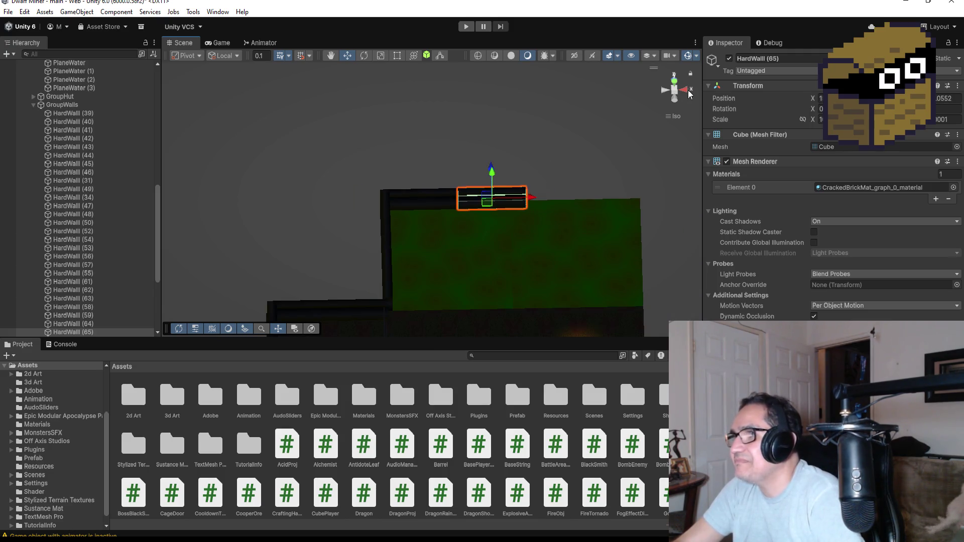
Duplicate HardWall (65) into HardWall (66) and slide it right along the top edge.
left_click(673, 86)
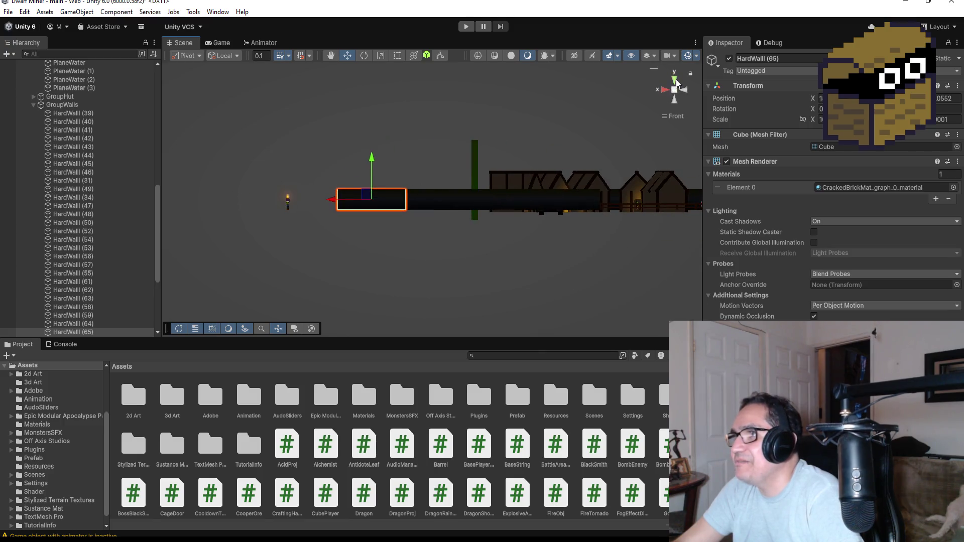
left_click(676, 81)
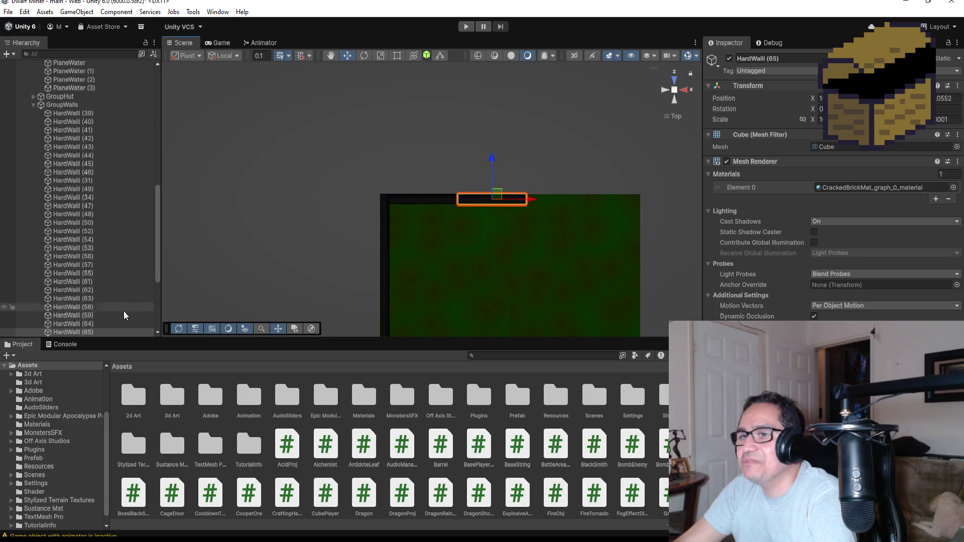
double_click(86, 330)
scroll(599, 232, "down", 5)
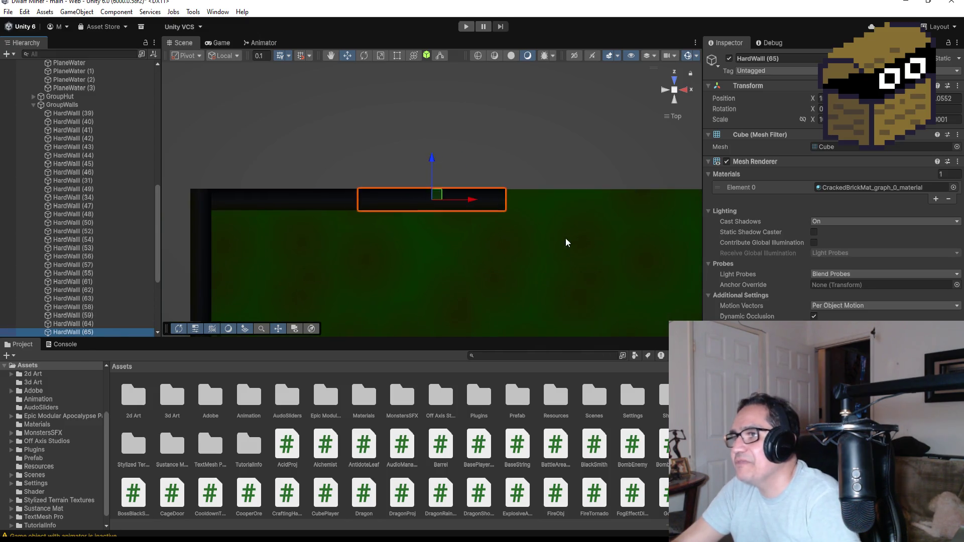
key("ctrl+d")
mouse_move(473, 205)
left_mouse_down()
mouse_move(602, 205)
mouse_move(582, 205)
mouse_move(517, 161)
mouse_move(384, 137)
left_mouse_up()
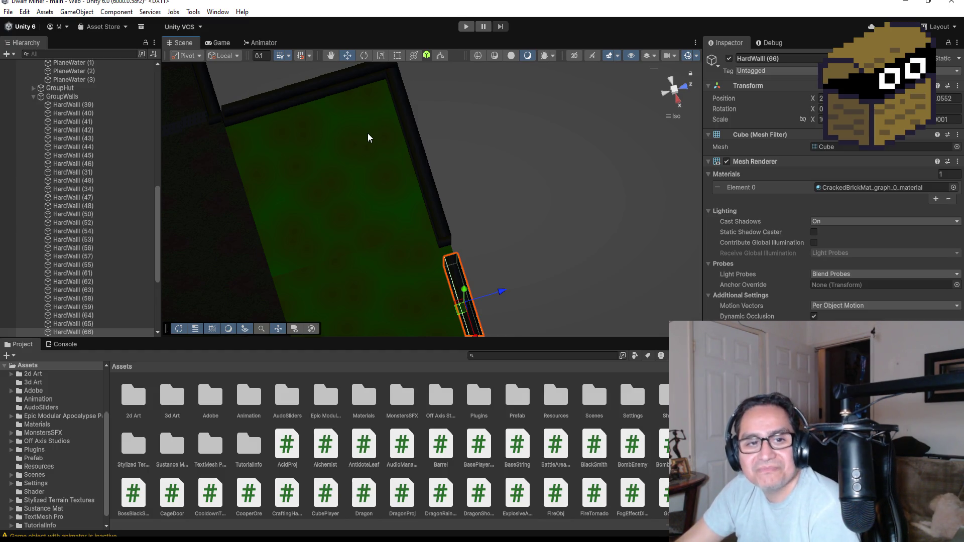
Line HardWall (66) up with the other top wall segments.
mouse_move(438, 219)
left_mouse_down()
mouse_move(424, 194)
mouse_move(322, 149)
left_mouse_up()
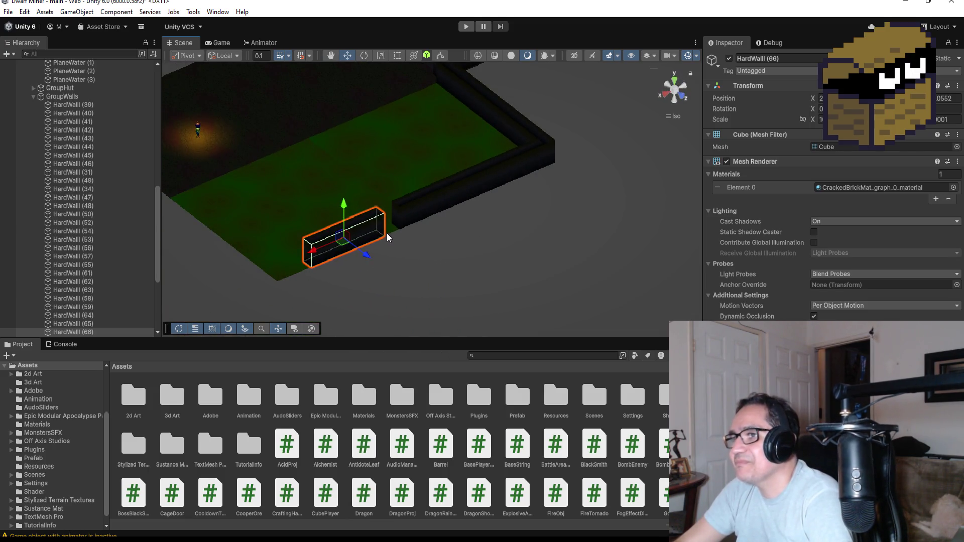
mouse_move(387, 233)
left_mouse_down()
mouse_move(441, 240)
mouse_move(455, 270)
mouse_move(517, 250)
mouse_move(602, 160)
left_mouse_up()
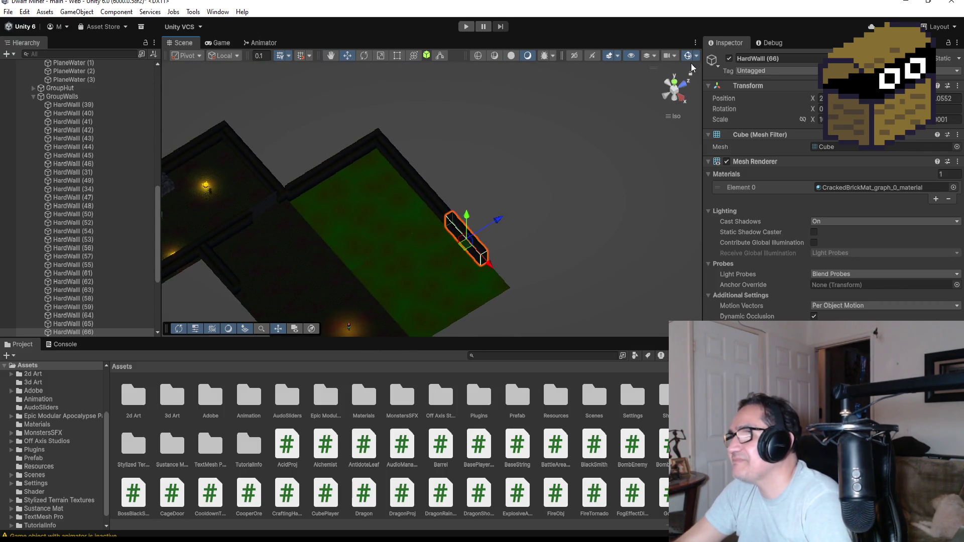
left_click(673, 81)
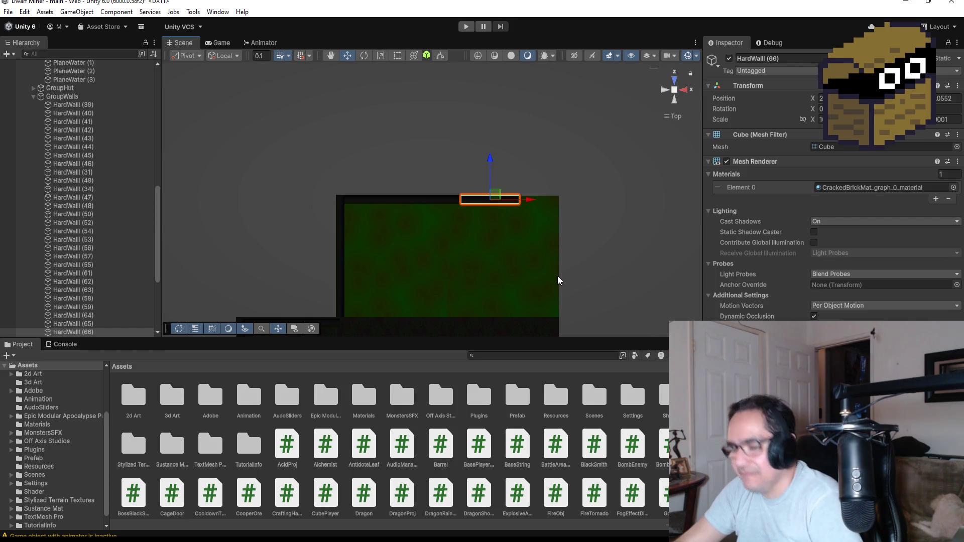
Duplicate it as HardWall (67), move it right and shorten its right edge to the corner.
key("ctrl+d")
left_click_drag(532, 200, 607, 204)
mouse_move(555, 247)
left_mouse_down()
mouse_move(544, 206)
mouse_move(521, 200)
left_mouse_up()
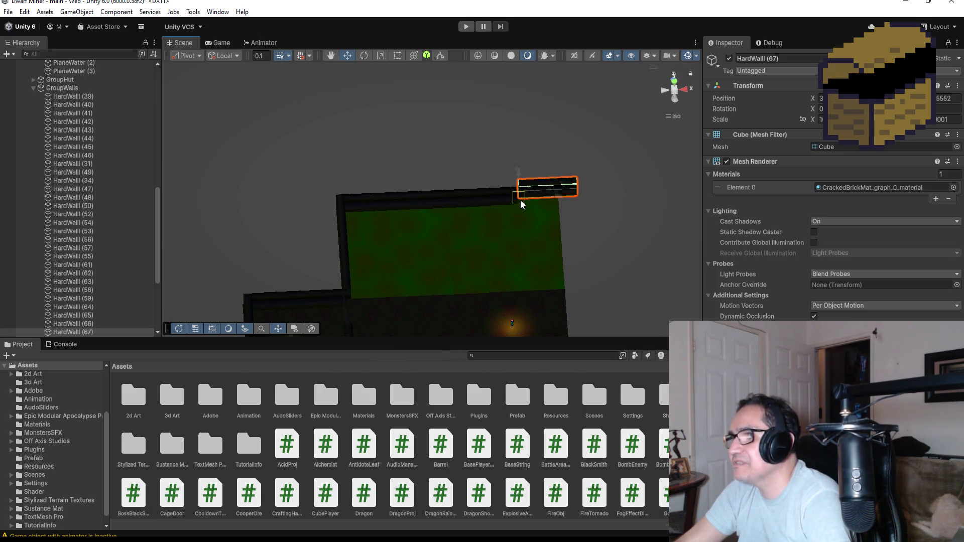
scroll(574, 200, "down", 1)
scroll(574, 200, "down", 2)
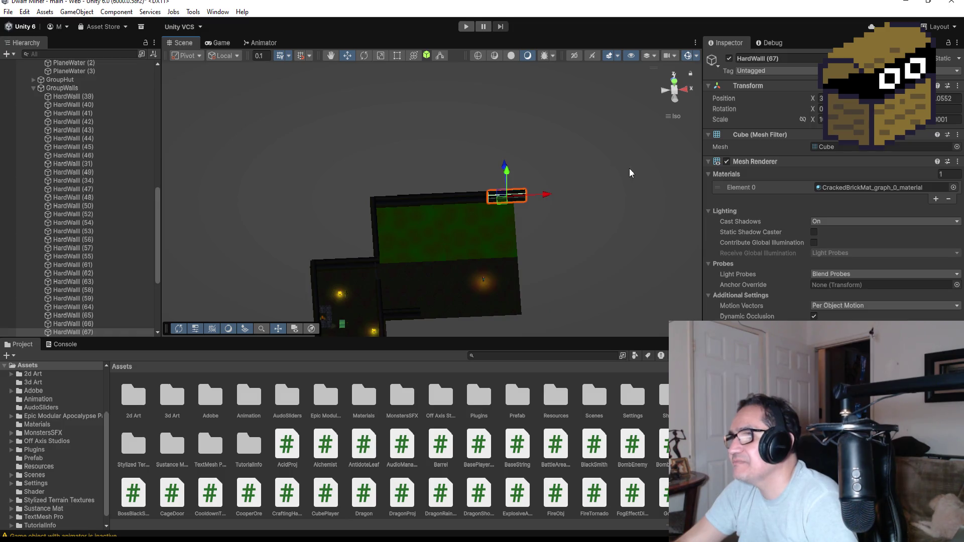
left_click(674, 81)
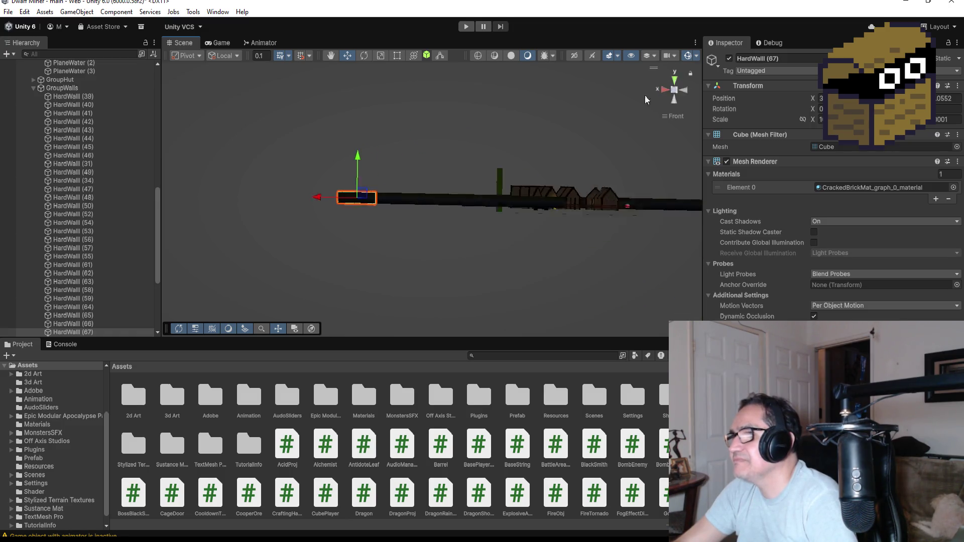
left_click(674, 81)
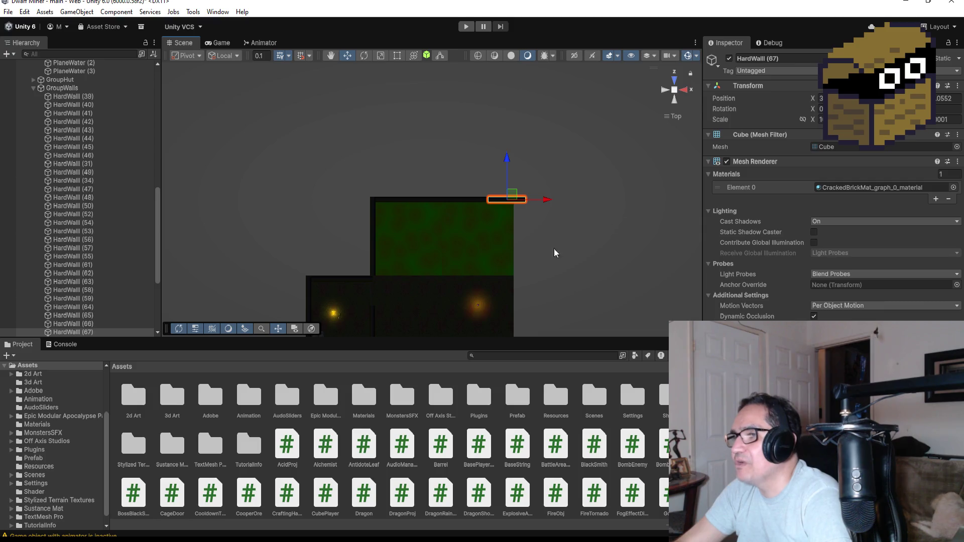
key("f")
left_click(397, 55)
mouse_move(557, 199)
left_mouse_down()
mouse_move(475, 192)
mouse_move(500, 193)
left_mouse_up()
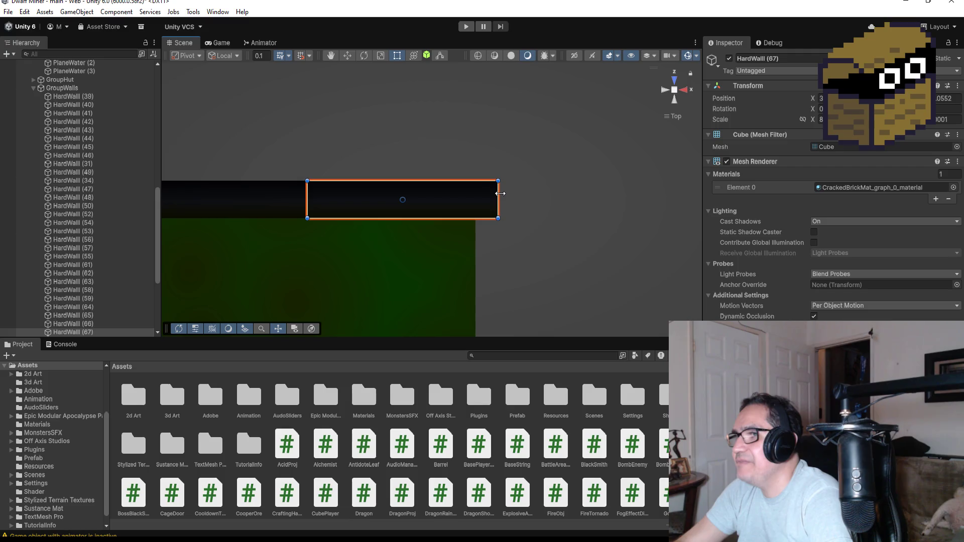
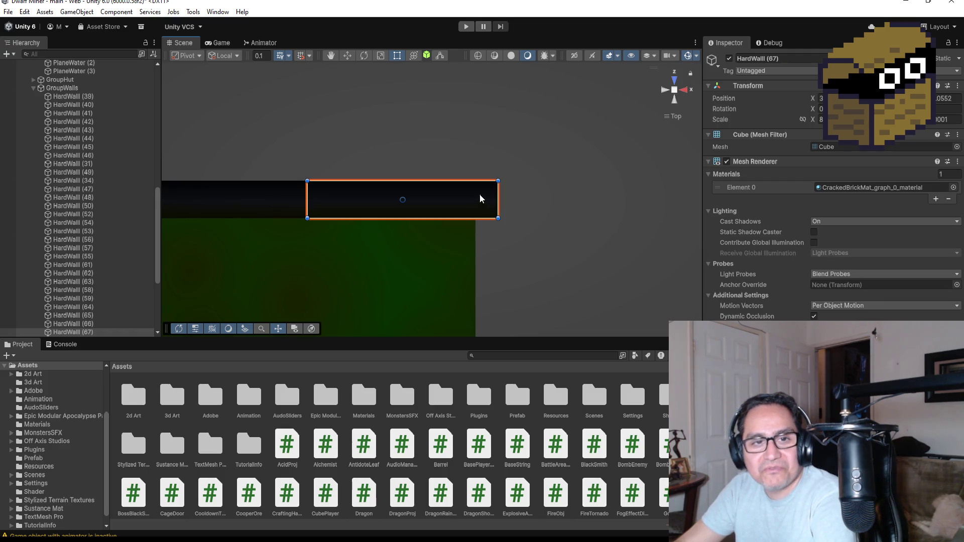
Select the vertical wall HardWall (55) beside the middle room and frame it in the Scene view.
scroll(510, 240, "down", 10)
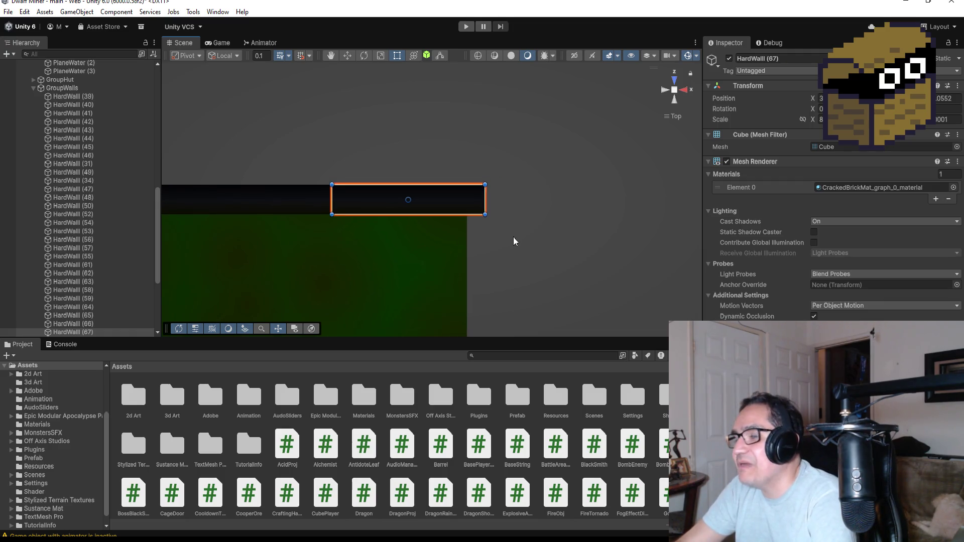
scroll(411, 266, "down", 5)
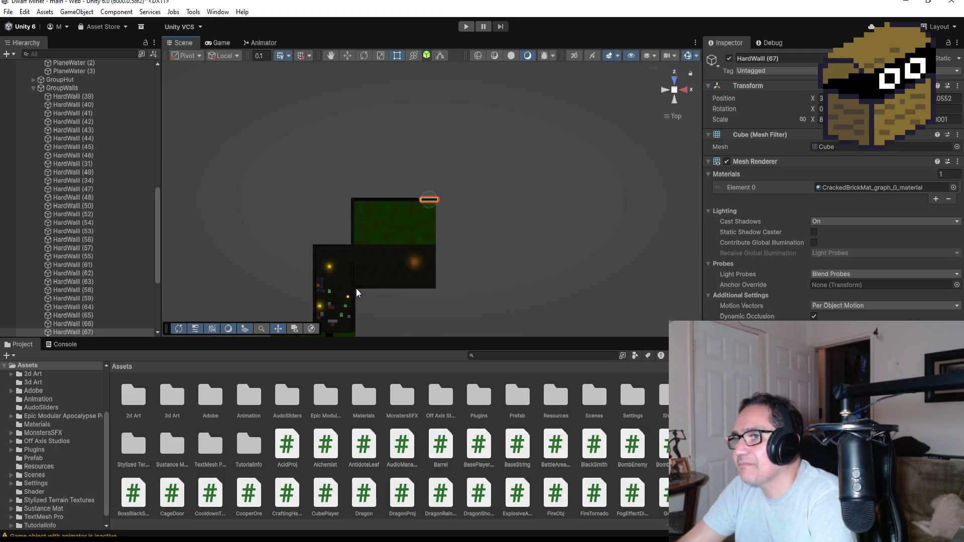
left_click(353, 289)
key("f")
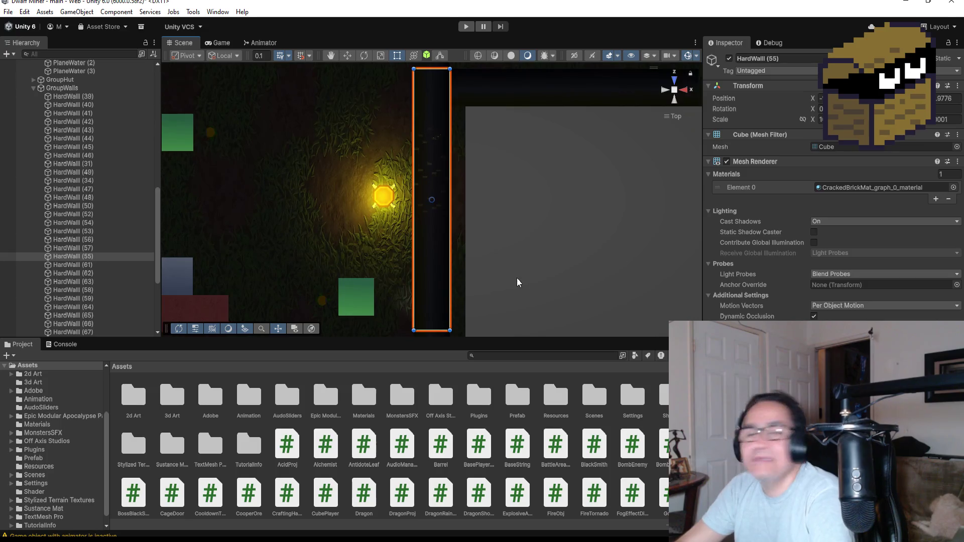
scroll(551, 278, "down", 5)
scroll(558, 234, "down", 5)
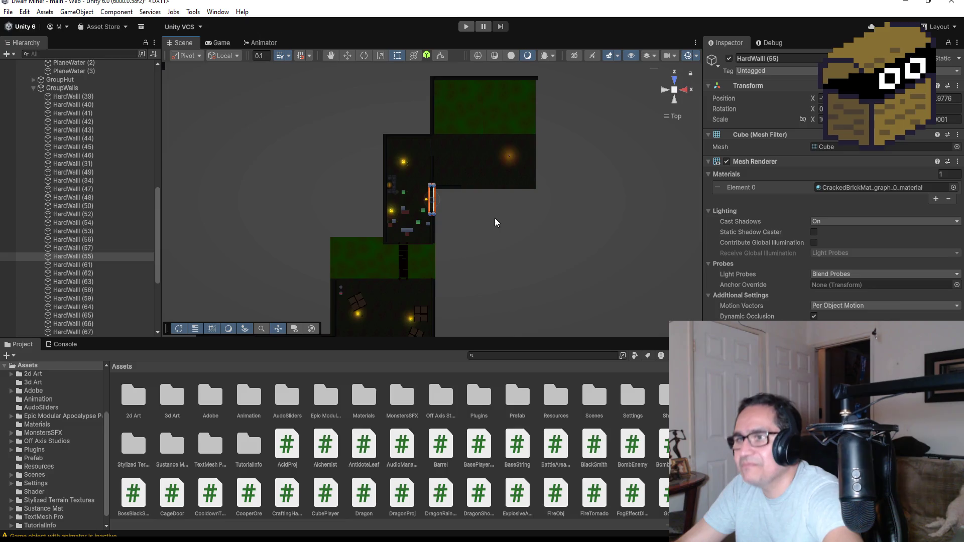
Duplicate HardWall (55) and snap the copy, HardWall (68), onto the upper green room's right edge.
key("ctrl+d")
left_click(349, 56)
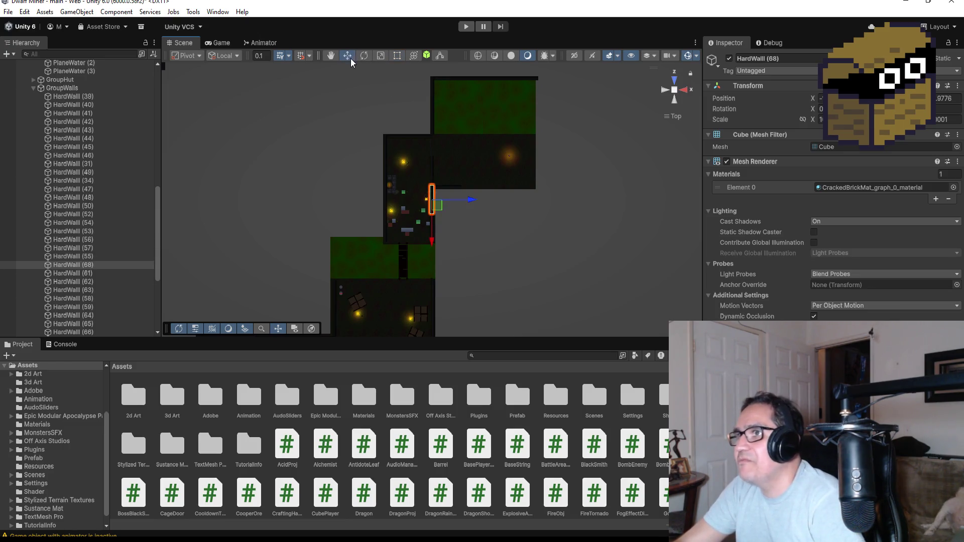
left_click_drag(472, 200, 591, 202)
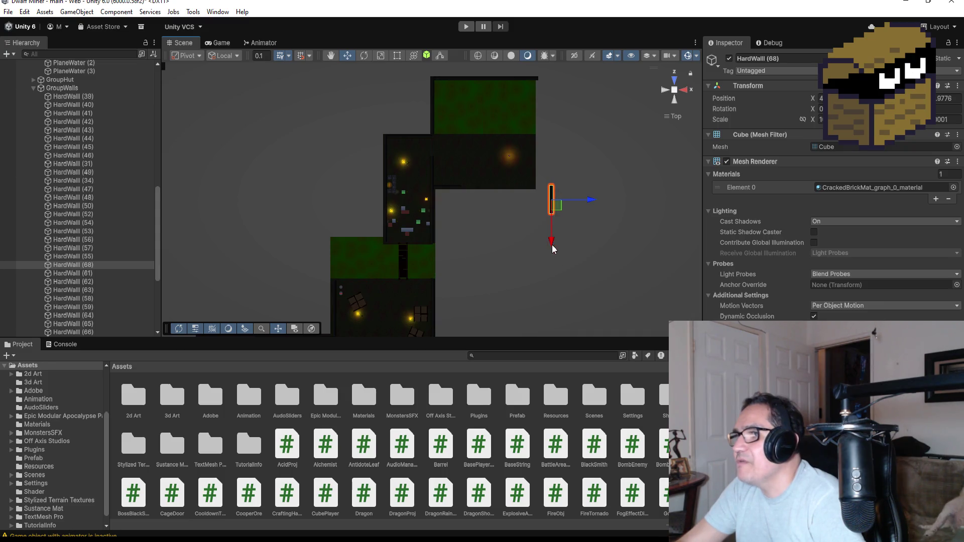
mouse_move(549, 243)
left_mouse_down()
mouse_move(550, 150)
mouse_move(485, 142)
mouse_move(471, 165)
mouse_move(422, 162)
mouse_move(303, 252)
mouse_move(360, 372)
mouse_move(405, 243)
mouse_move(554, 236)
left_mouse_up()
scroll(575, 125, "up", 3)
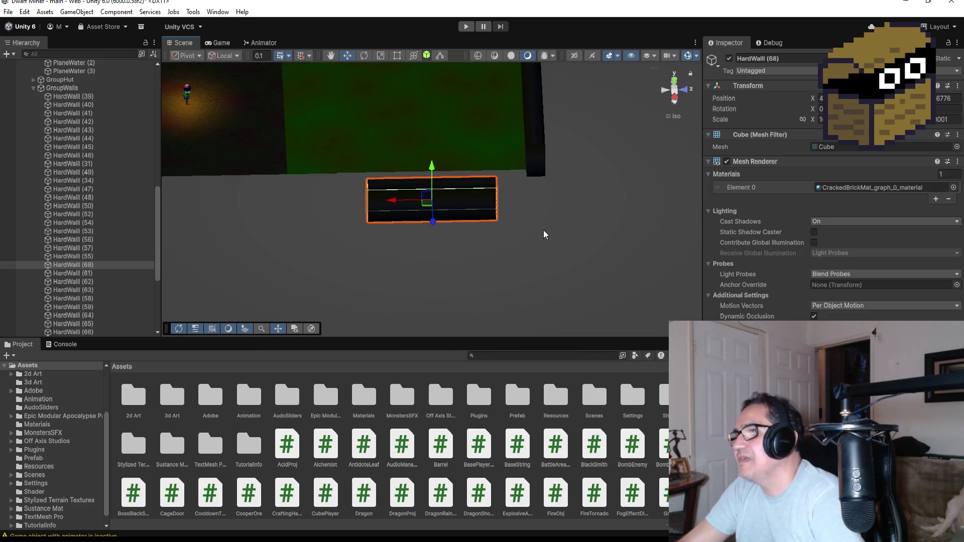
left_click_drag(498, 221, 522, 189)
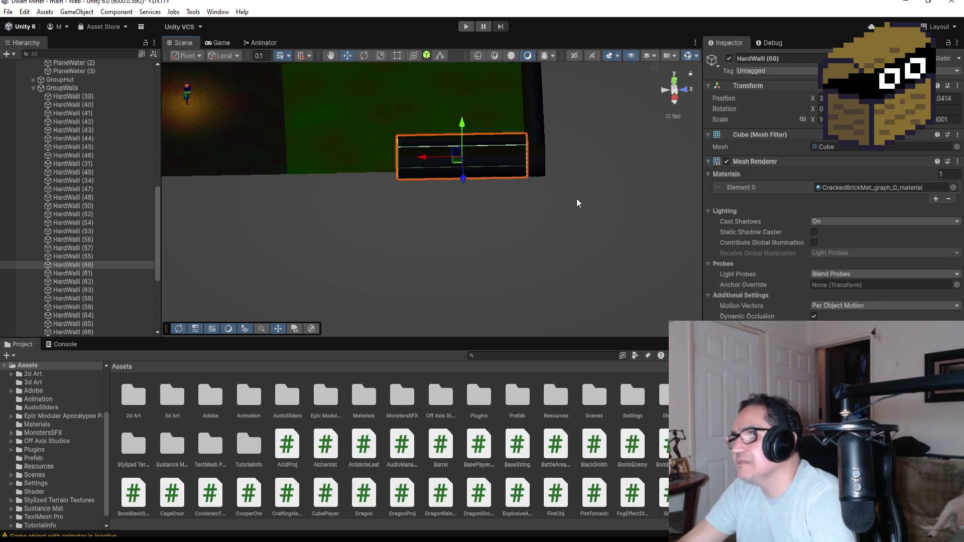
scroll(538, 216, "down", 2)
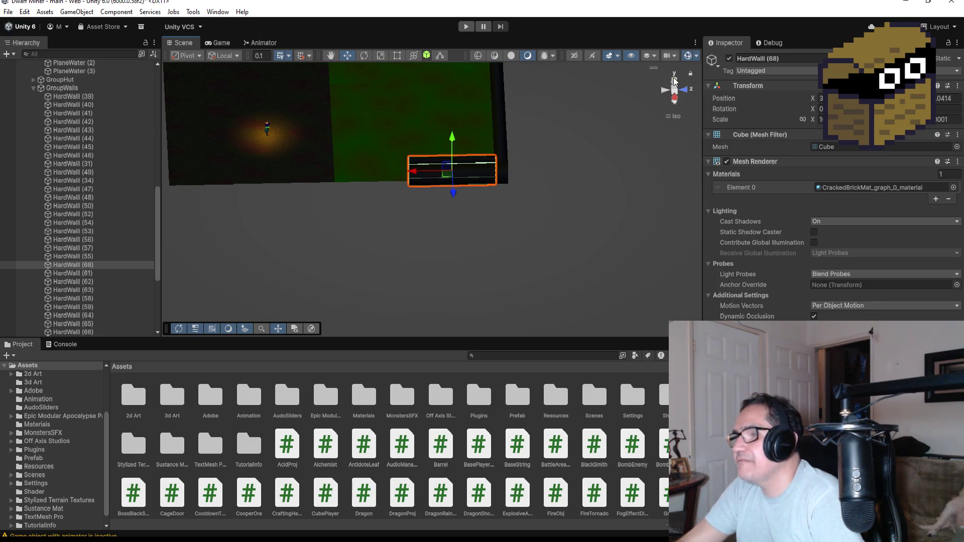
left_click(675, 80)
scroll(413, 217, "down", 3)
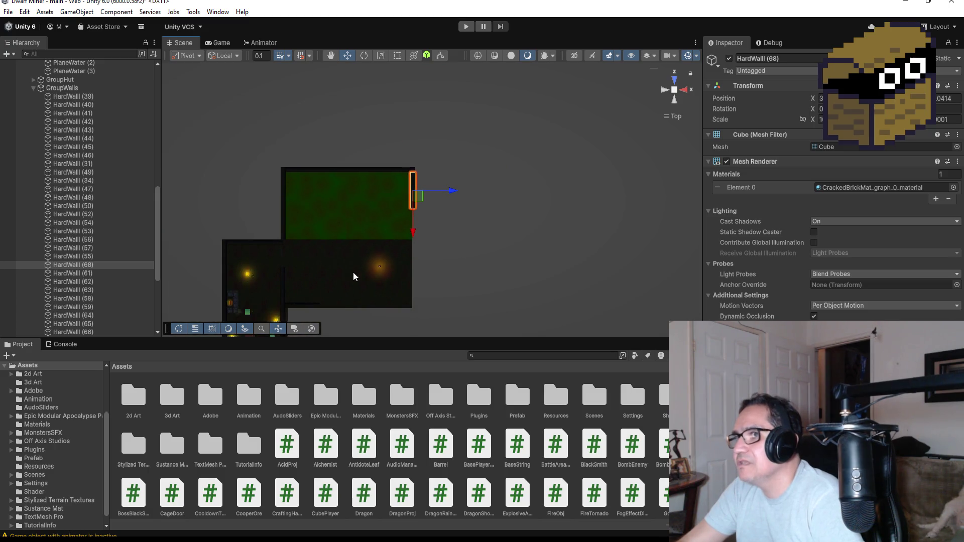
left_click(328, 212)
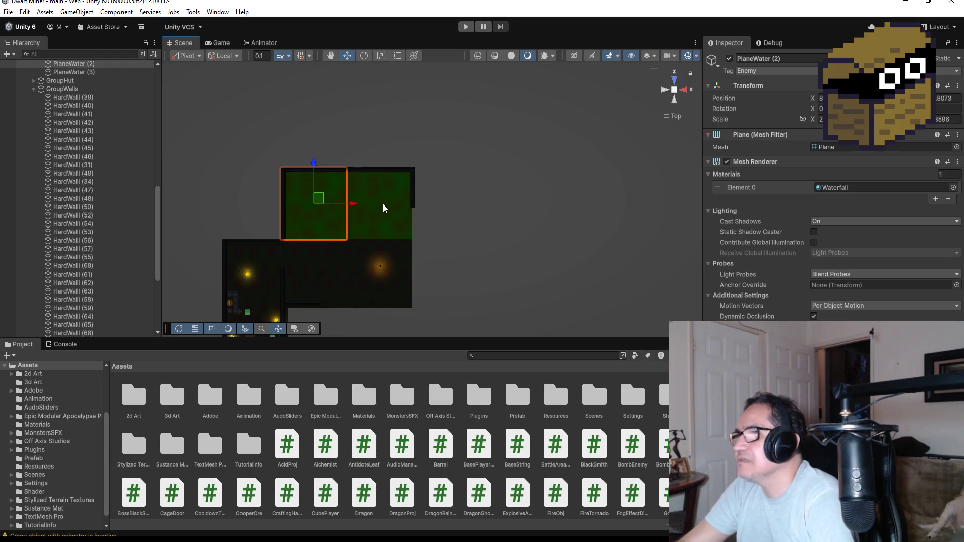
left_click(383, 205)
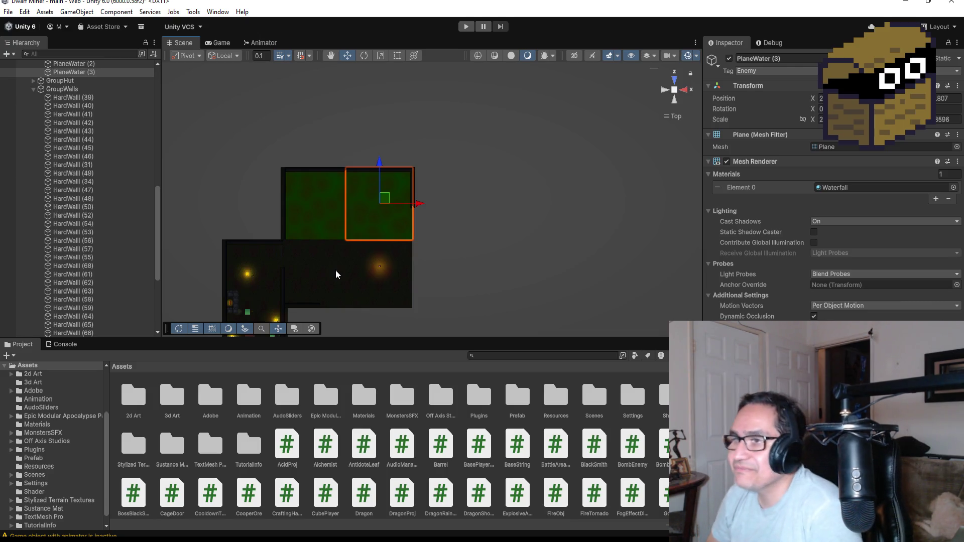
scroll(458, 194, "up", 3)
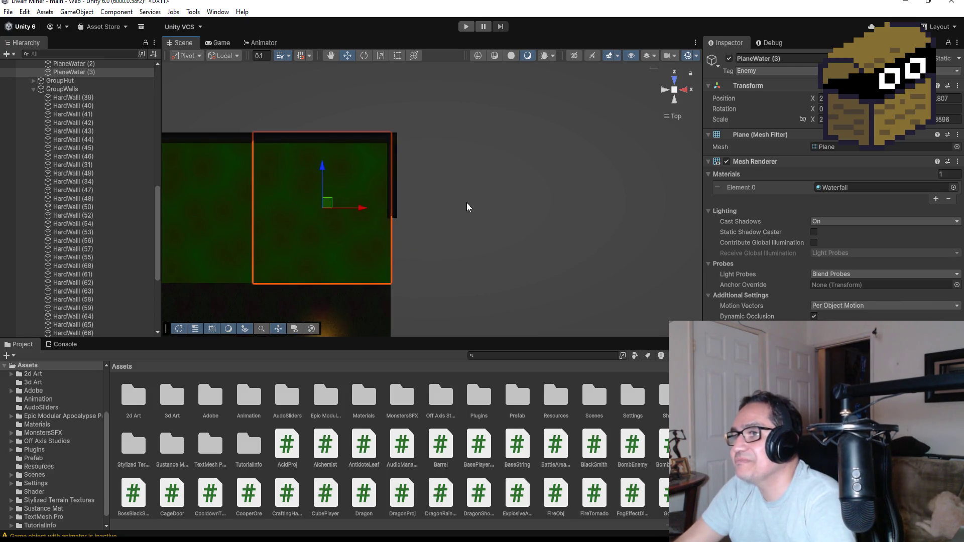
left_click_drag(463, 197, 436, 178)
Duplicate HardWall (68) and slide the copy, HardWall (69), along the green room's right edge.
left_click(433, 171)
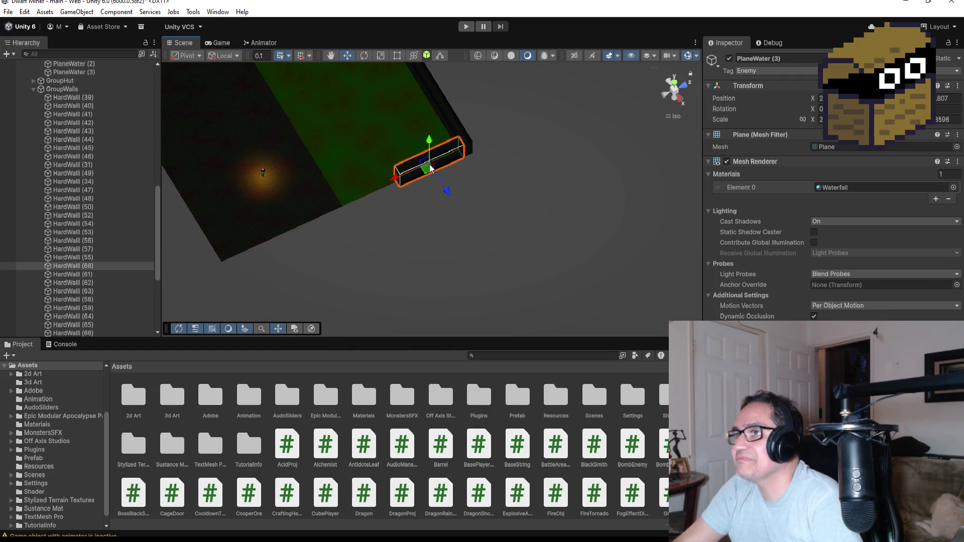
key("ctrl+d")
mouse_move(407, 178)
left_mouse_down()
mouse_move(288, 201)
mouse_move(317, 184)
mouse_move(372, 177)
left_mouse_up()
scroll(406, 161, "up", 3)
scroll(412, 221, "down", 2)
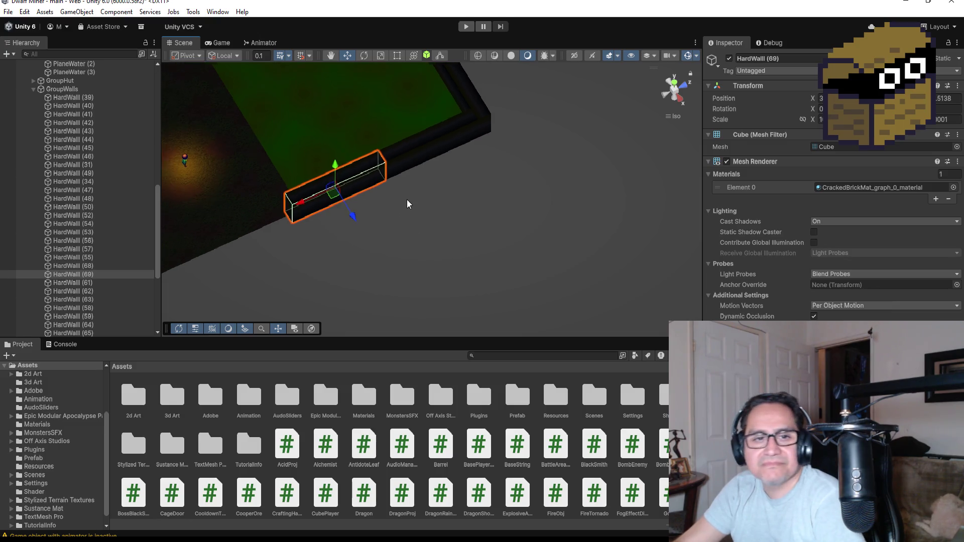
scroll(408, 209, "down", 2)
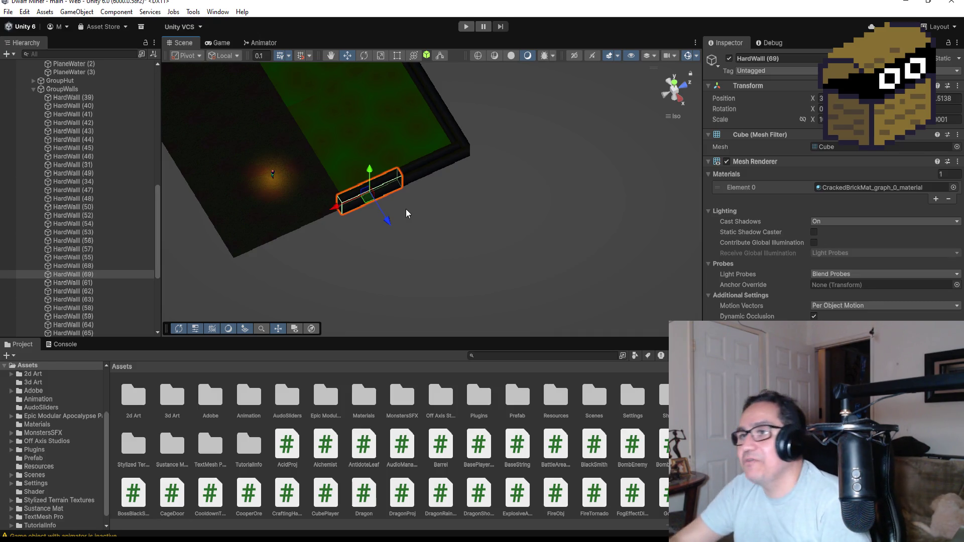
scroll(334, 225, "up", 2)
Orbit around the green room to check the new wall's placement, then return to the top view.
mouse_move(323, 266)
left_mouse_down()
mouse_move(482, 189)
mouse_move(564, 206)
mouse_move(545, 208)
left_mouse_up()
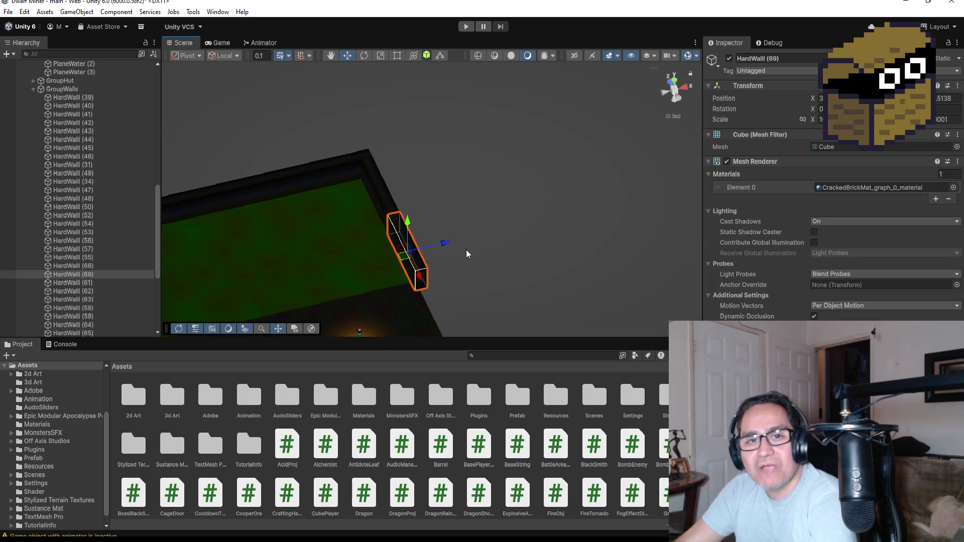
left_click_drag(391, 254, 382, 273)
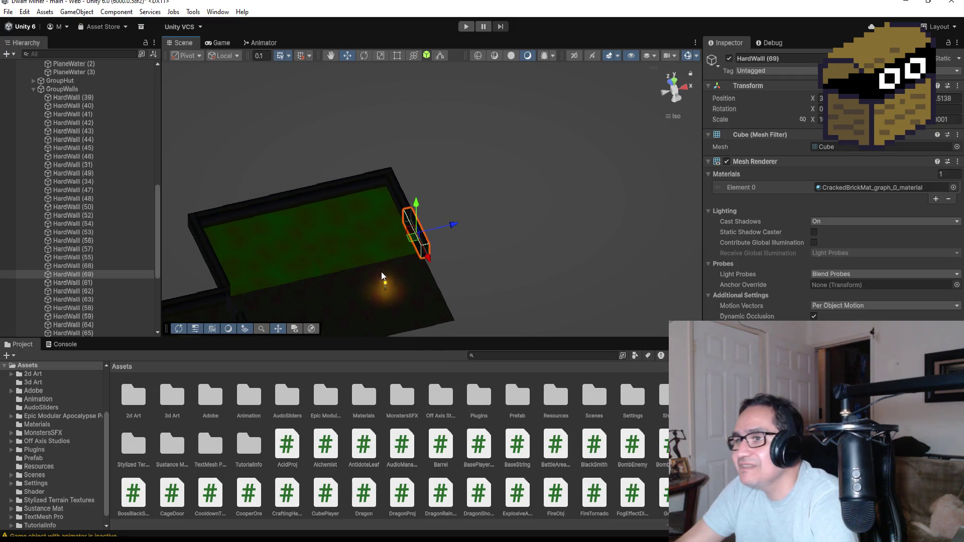
scroll(361, 301, "down", 2)
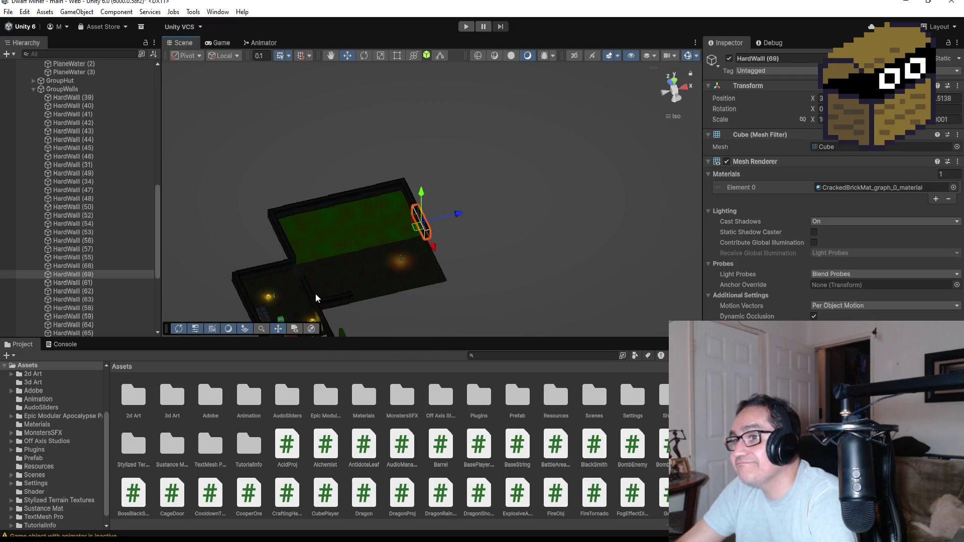
mouse_move(340, 291)
left_mouse_down()
mouse_move(432, 282)
mouse_move(519, 215)
mouse_move(477, 252)
left_mouse_up()
left_click(676, 82)
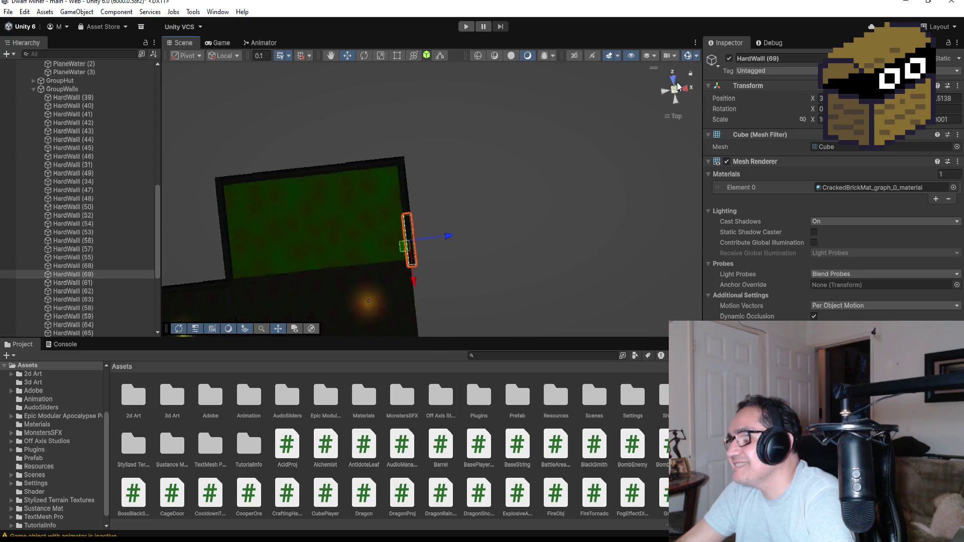
left_click(276, 294)
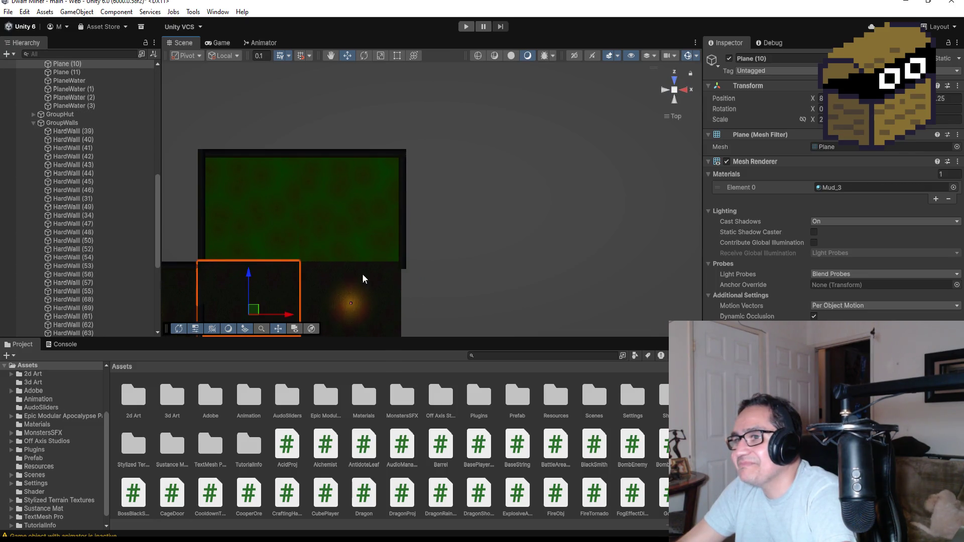
key("f")
scroll(321, 246, "down", 3)
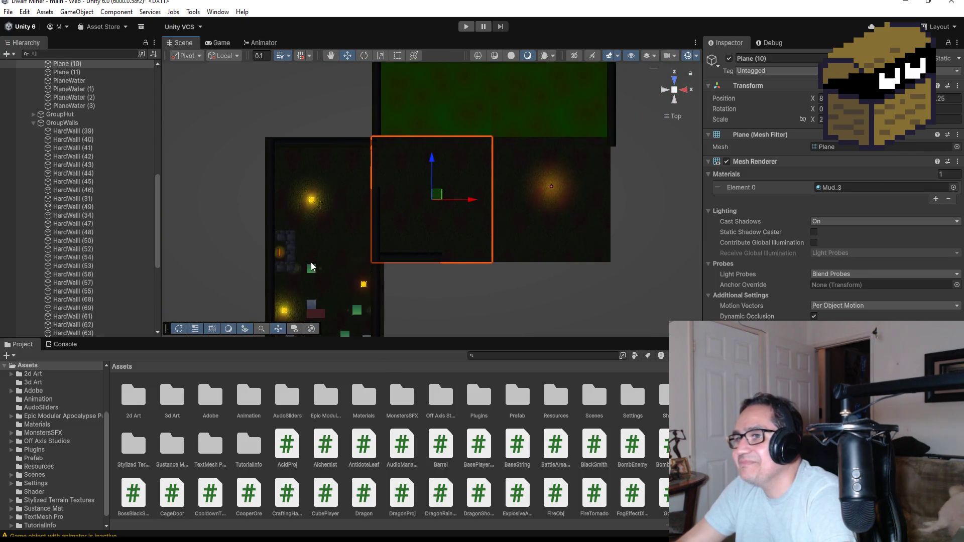
scroll(329, 289, "down", 1)
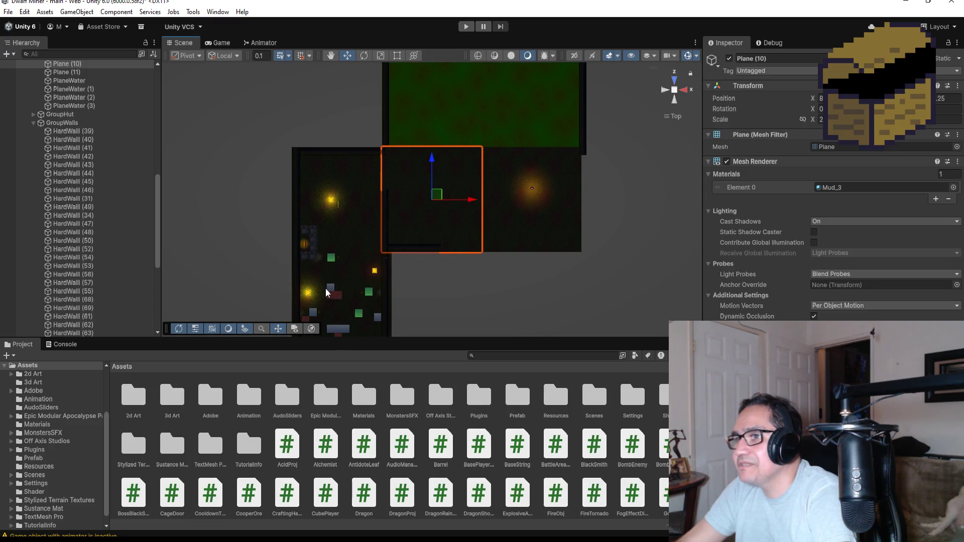
left_click(331, 286)
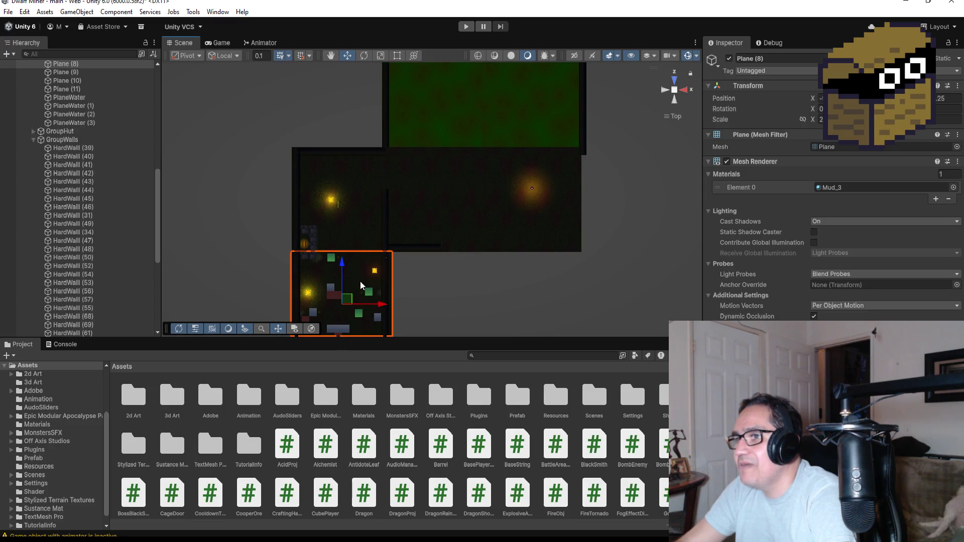
left_click(331, 258)
left_click(315, 244)
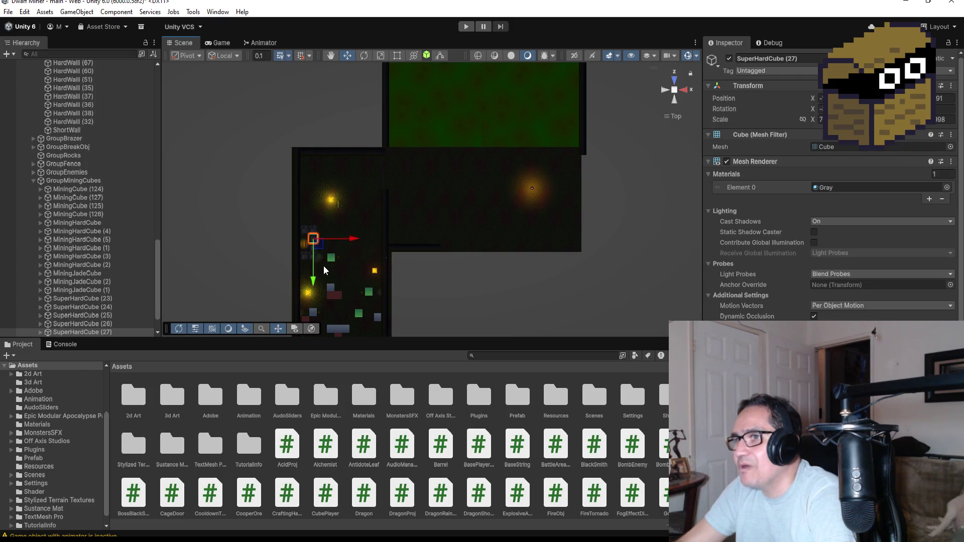
Duplicate SuperHardCube (28) and place the copy in the dark right room above the inner wall.
key("f")
scroll(536, 240, "down", 5)
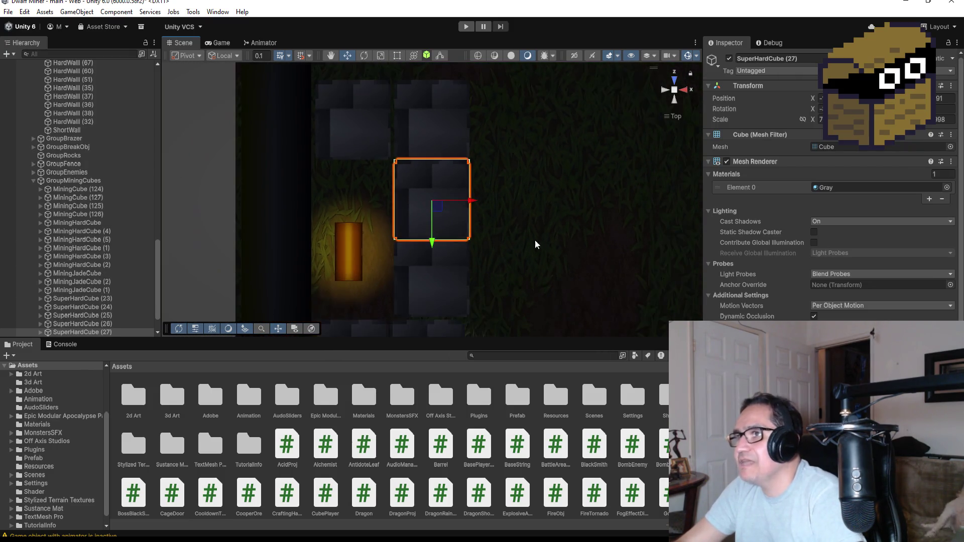
scroll(125, 264, "down", 2)
left_click(98, 307)
scroll(562, 190, "down", 4)
scroll(559, 198, "down", 5)
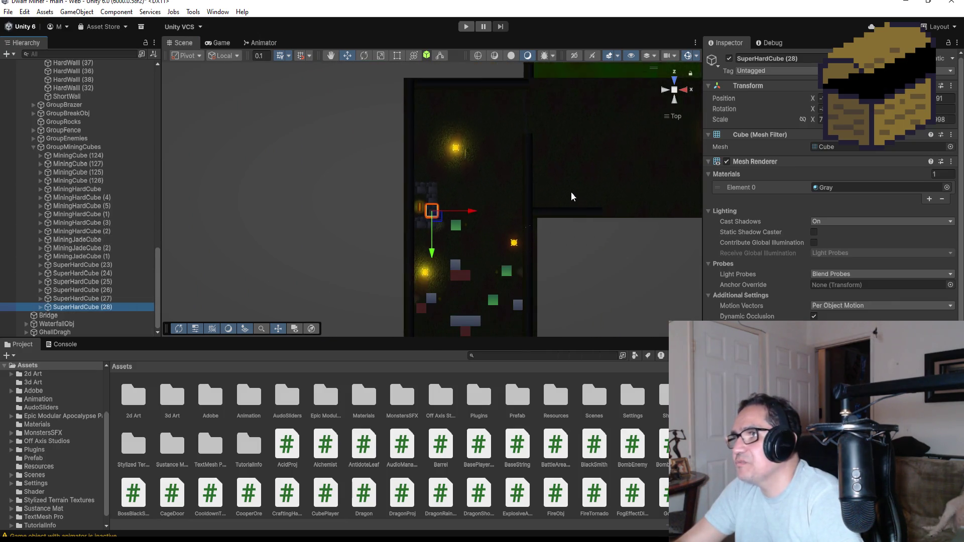
key("ctrl+d")
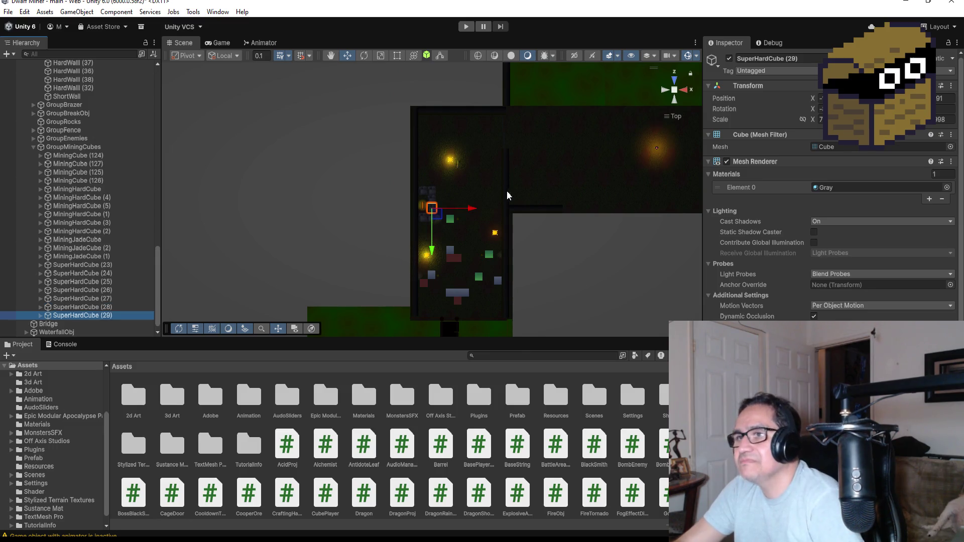
mouse_move(469, 212)
left_mouse_down()
mouse_move(609, 205)
mouse_move(585, 200)
left_mouse_up()
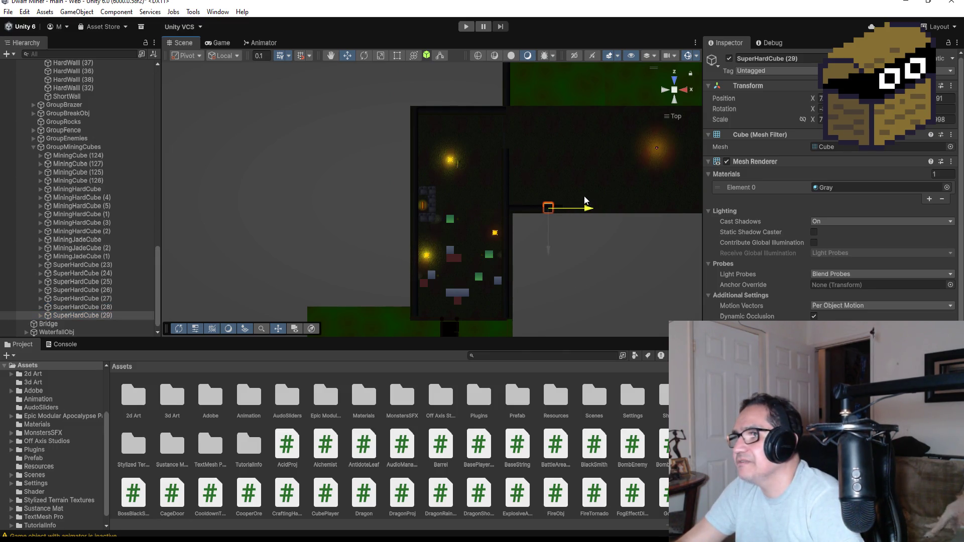
left_click_drag(536, 250, 542, 219)
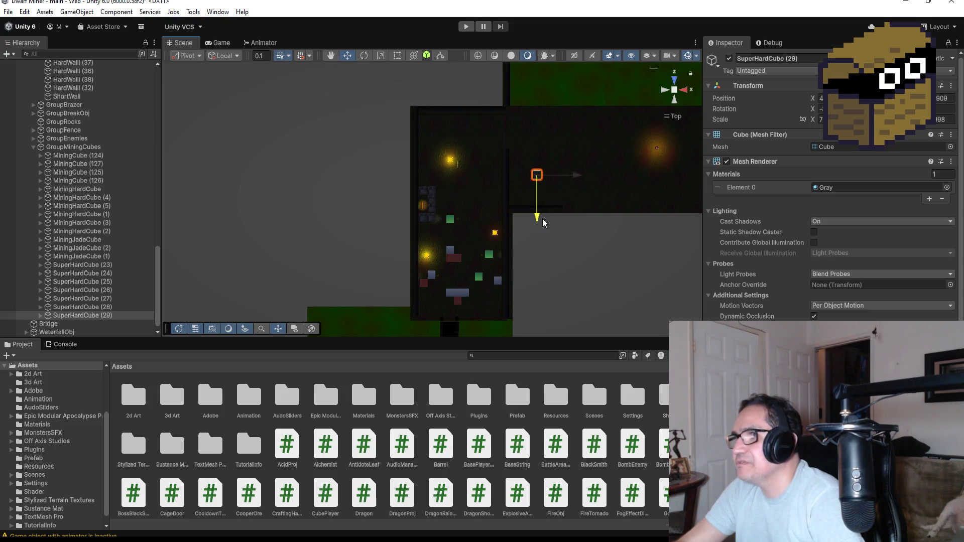
scroll(62, 231, "up", 10)
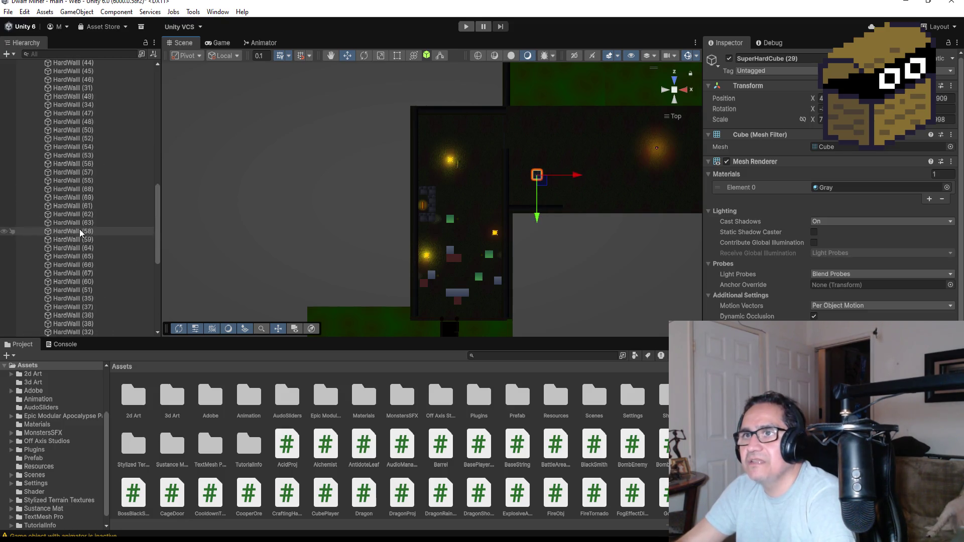
scroll(47, 221, "up", 2)
Collapse the GroupFloor, GroupWalls, GroupMiningCubes and MinerCage groups in the Hierarchy.
left_click(34, 153)
left_click(33, 170)
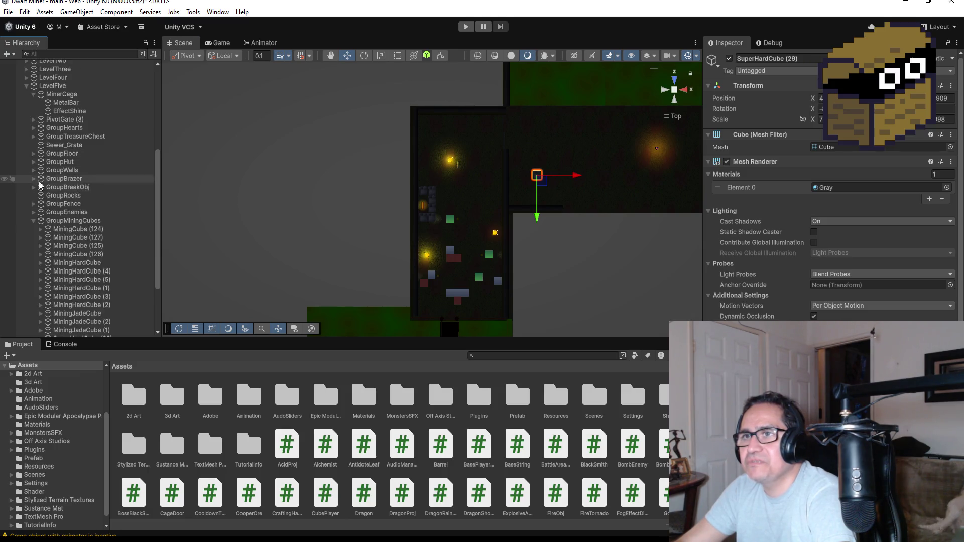
left_click(33, 221)
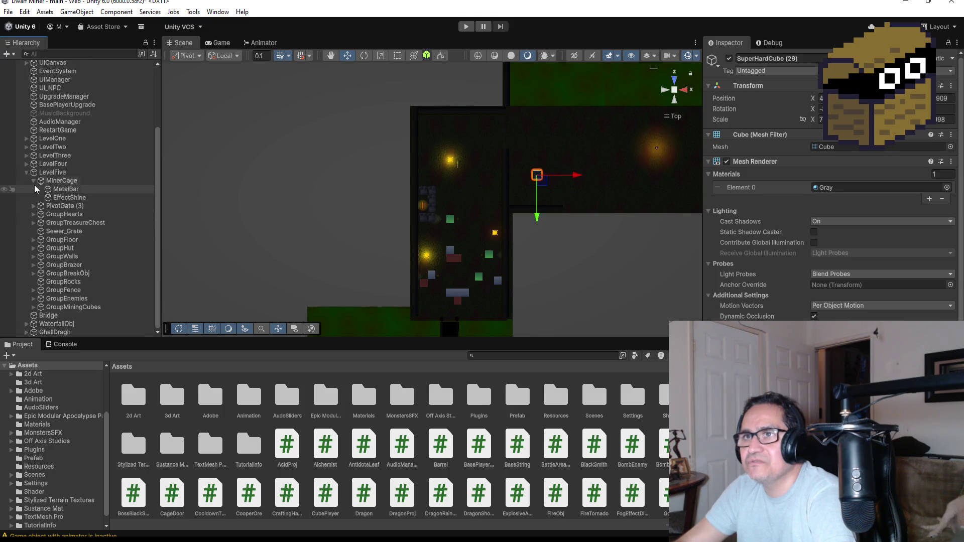
left_click(32, 180)
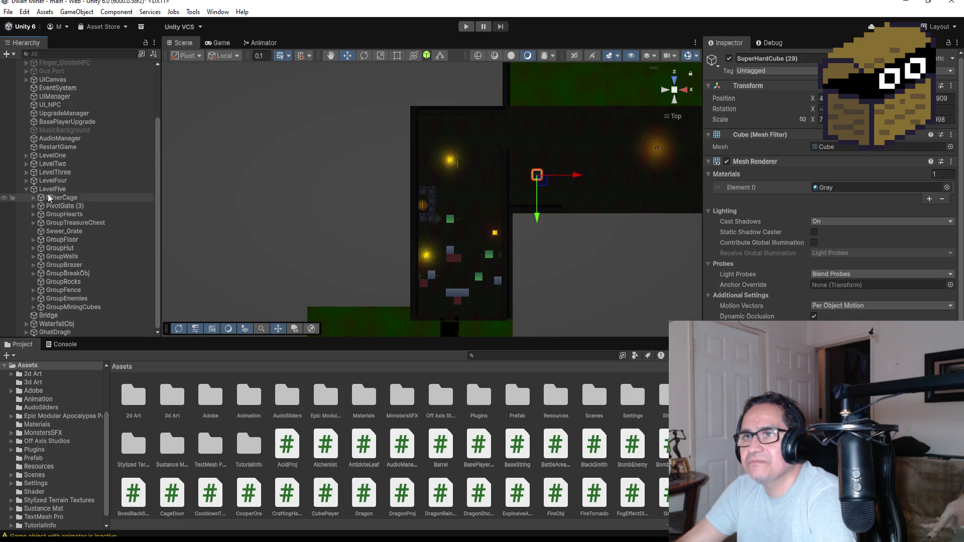
right_click(50, 189)
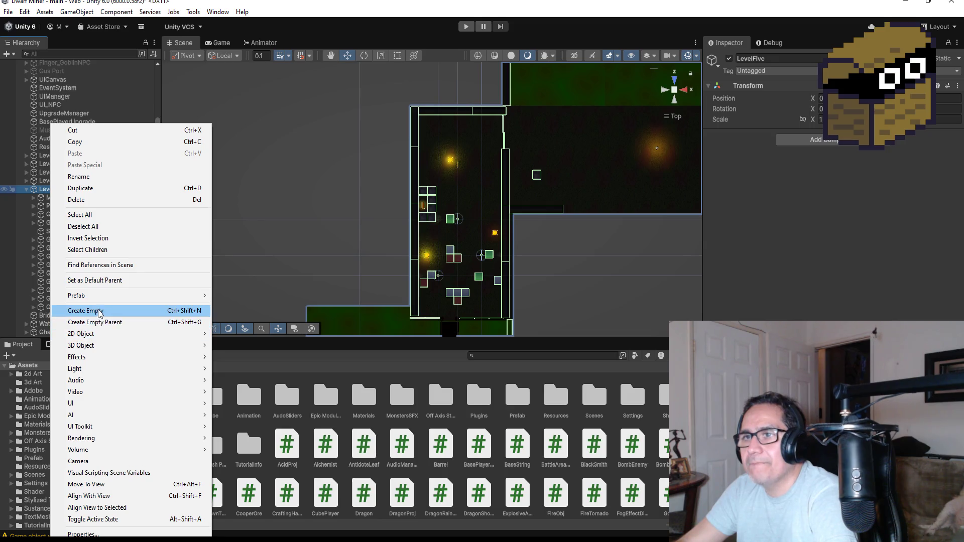
Create an empty child of LevelFive named AreaMiner and move it to the top of LevelFive's children.
left_click(100, 311)
left_click(802, 61)
type("Z")
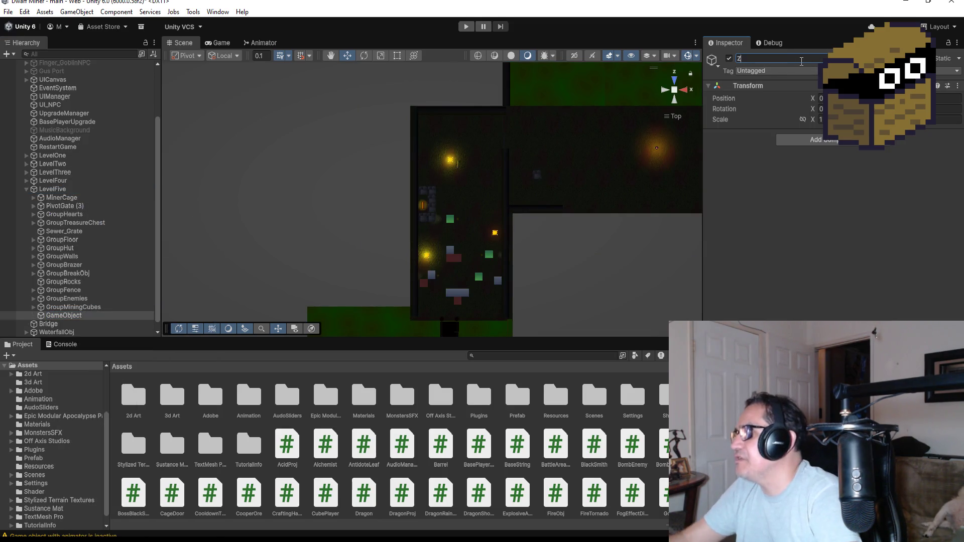
key("BackSpace")
key("BackSpace")
key("BackSpace")
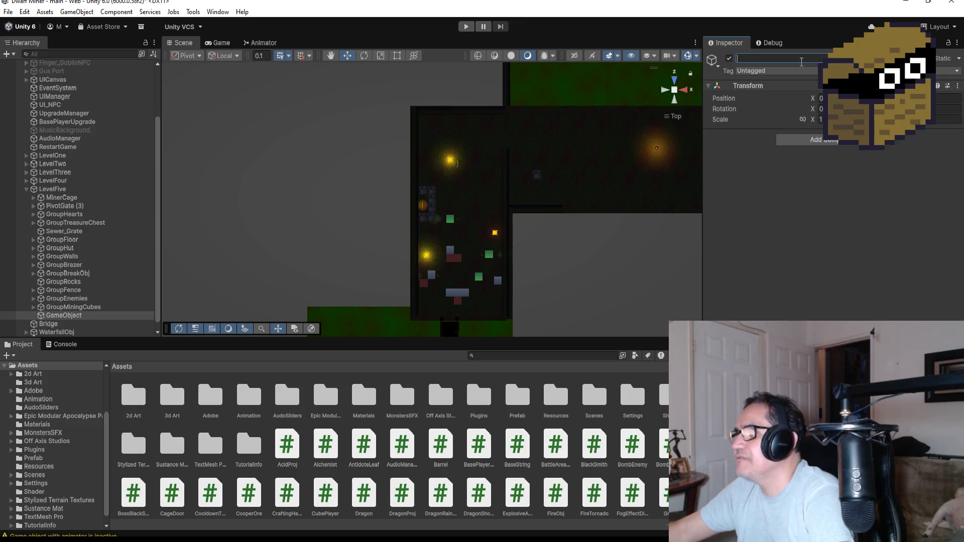
type("AreaMin")
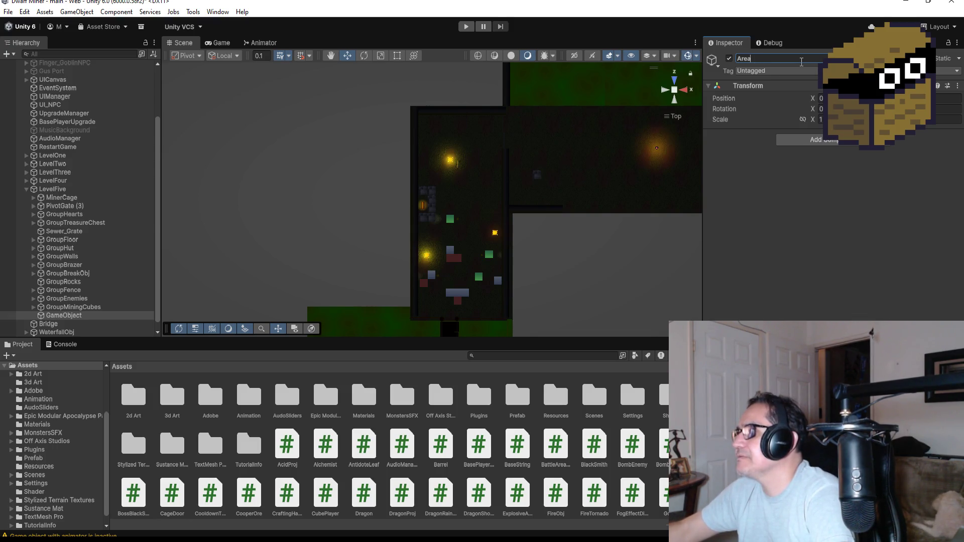
type("iner")
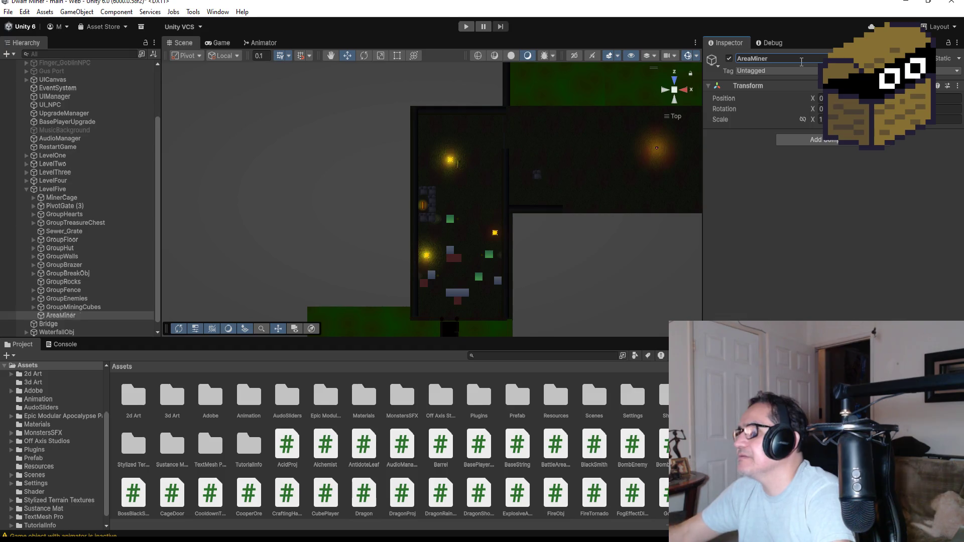
key("Return")
left_click_drag(80, 316, 69, 196)
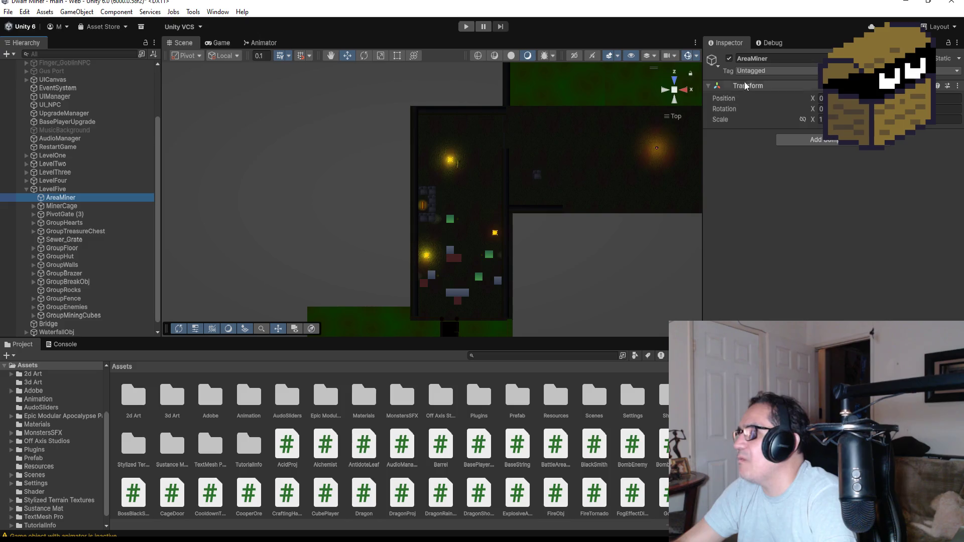
Rename the AreaMiner object to Area1.
left_click(784, 60)
key("BackSpace")
key("BackSpace")
key("BackSpace")
type("1")
key("Return")
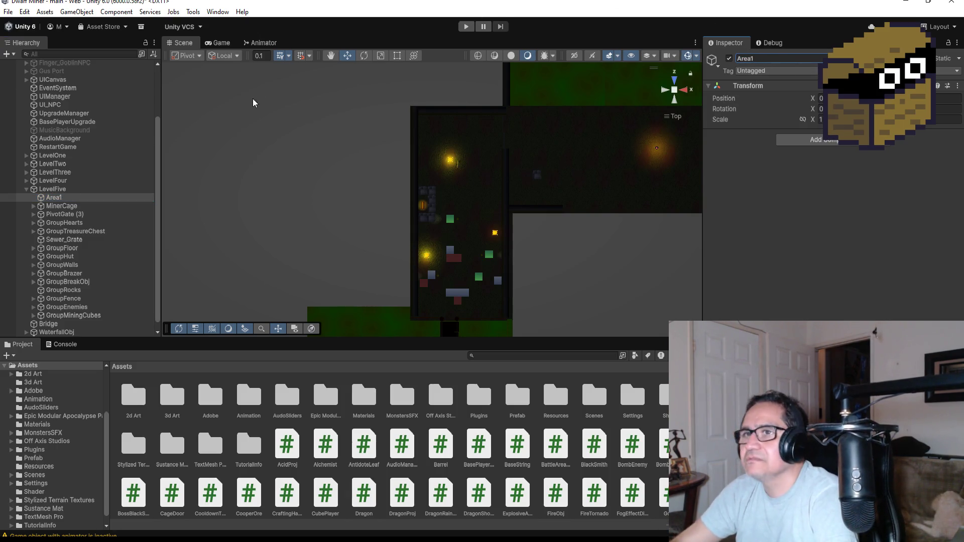
Nest MinerCage through GroupMiningCubes under Area1, collapse it, and add another empty child to LevelFive.
left_click(87, 207)
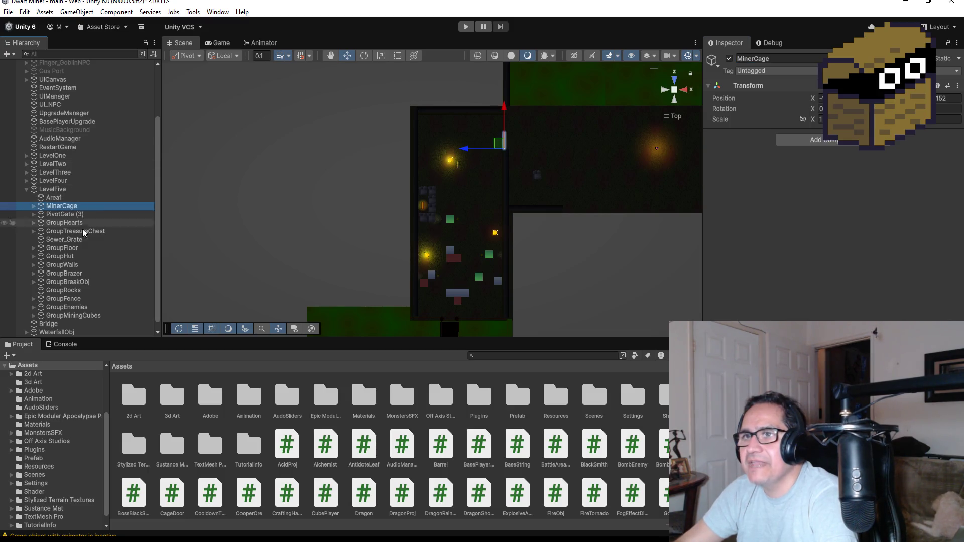
left_click(70, 315, "shift")
left_click_drag(62, 208, 57, 200)
left_click(33, 198)
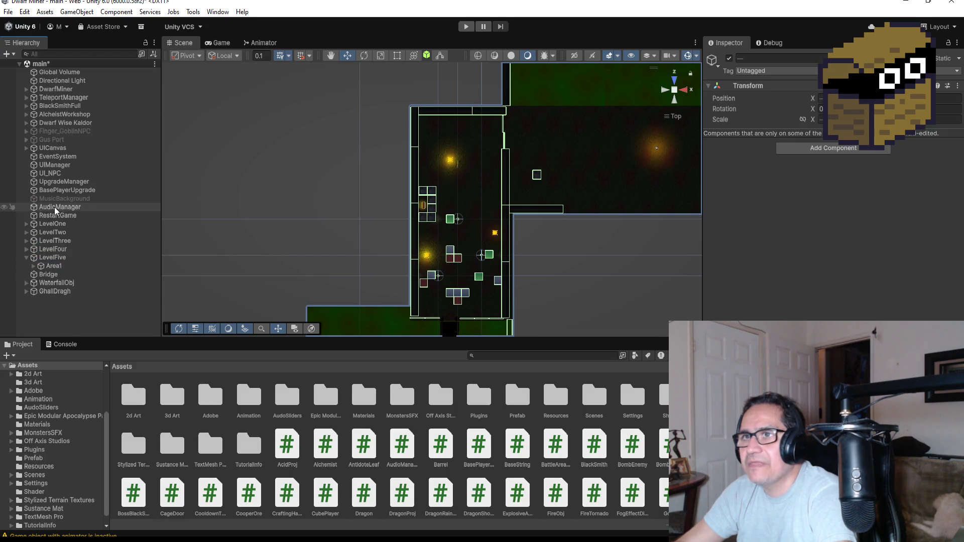
left_click(52, 257)
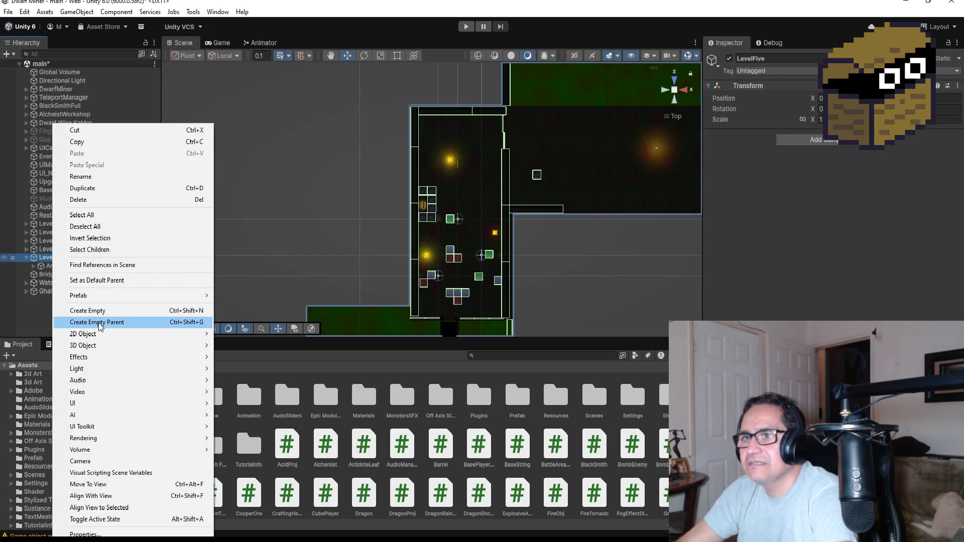
left_click(101, 314)
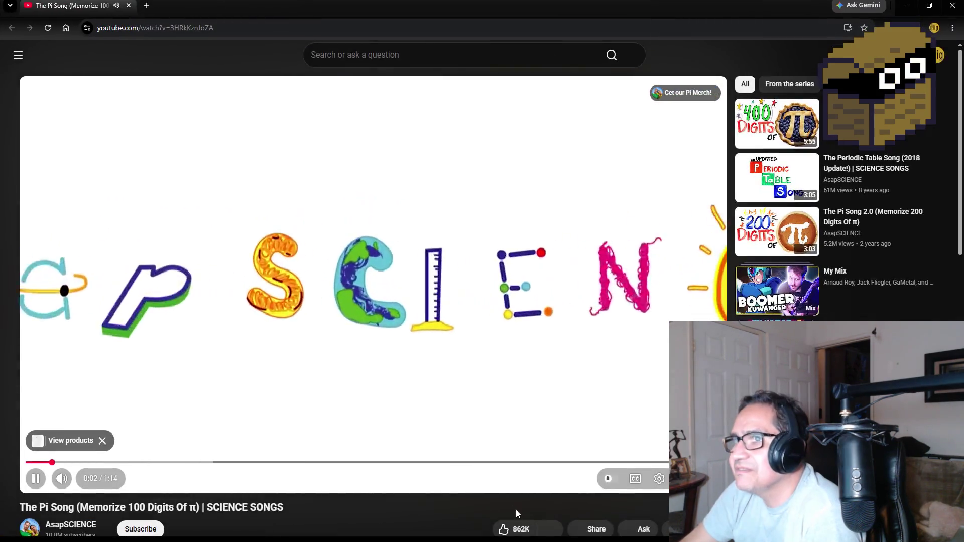
Watch the Pi Song video full-screen, exit full screen, and close the browser to return to Unity.
double_click(640, 471)
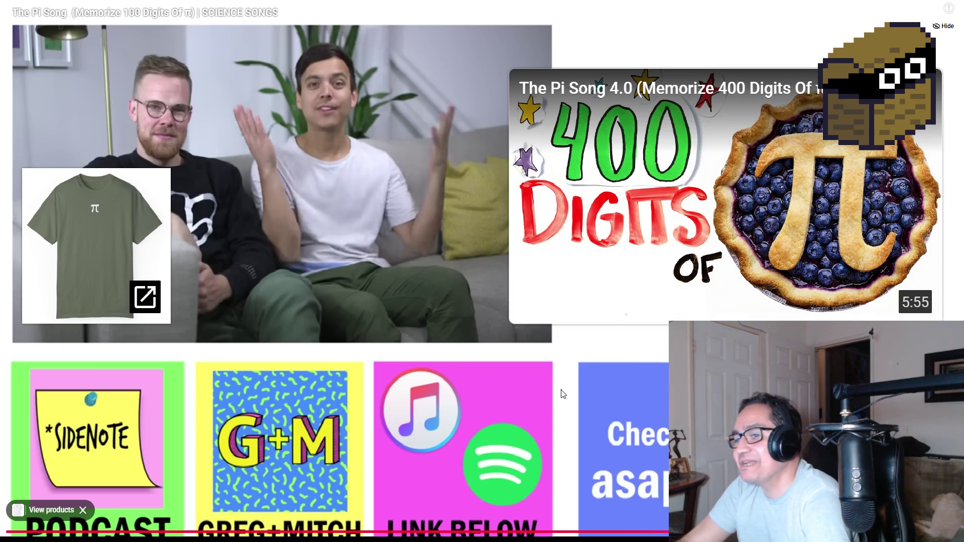
key("Escape")
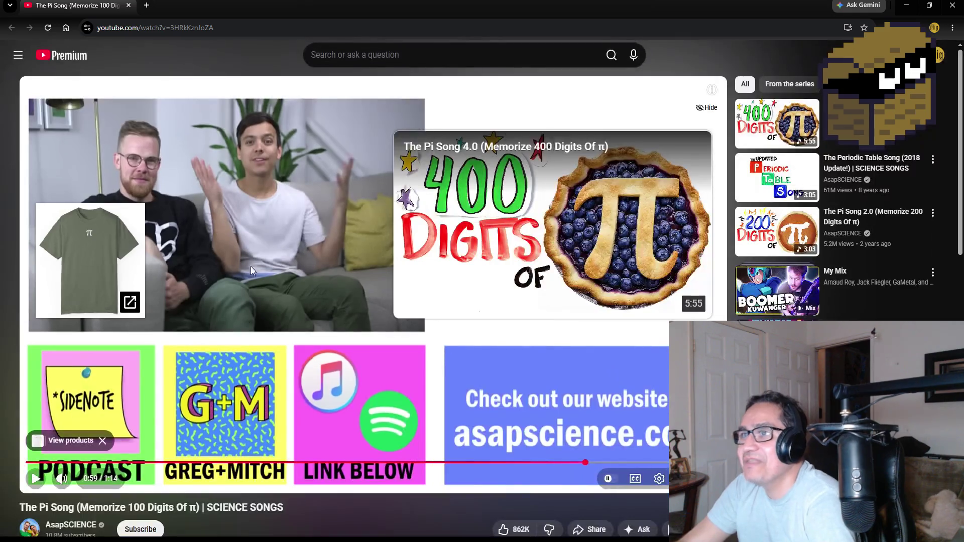
scroll(318, 304, "down", 1)
scroll(312, 291, "up", 1)
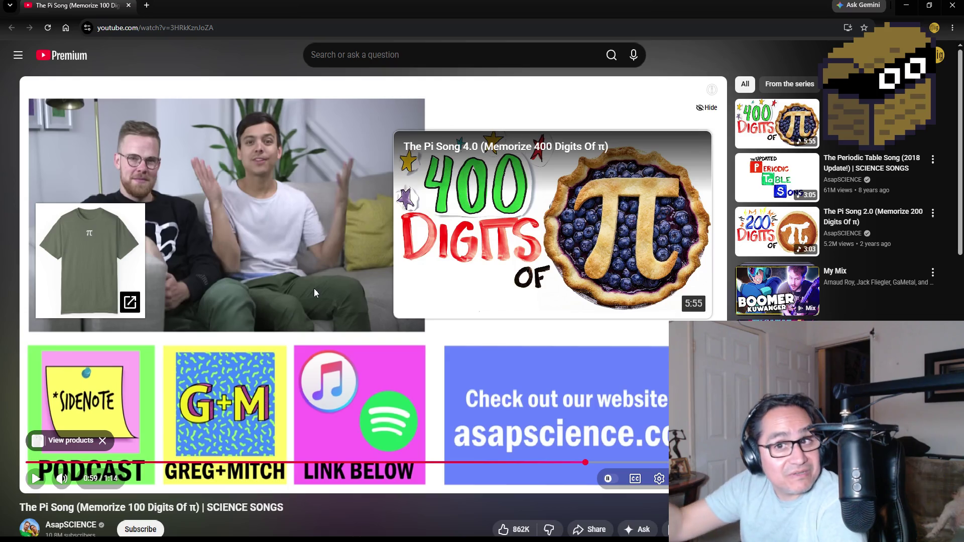
left_click(949, 5)
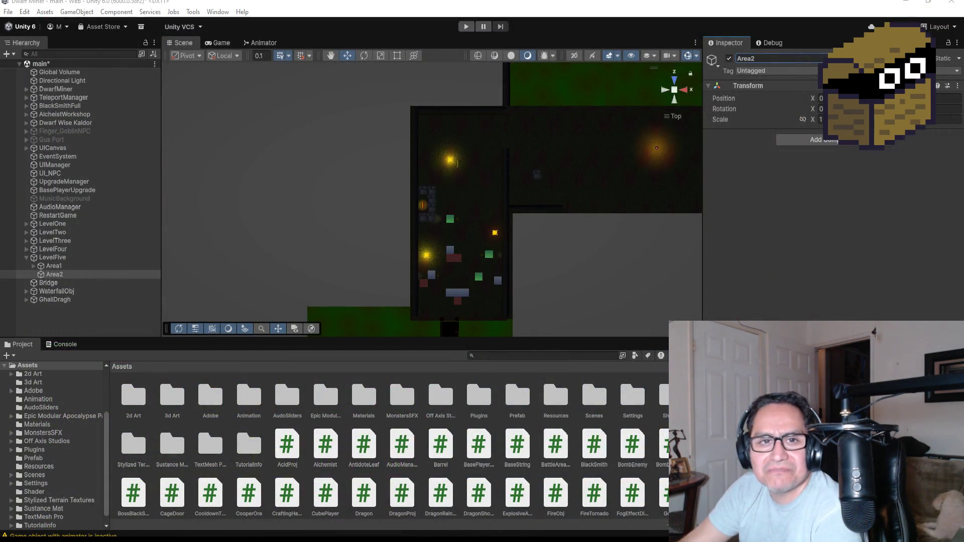